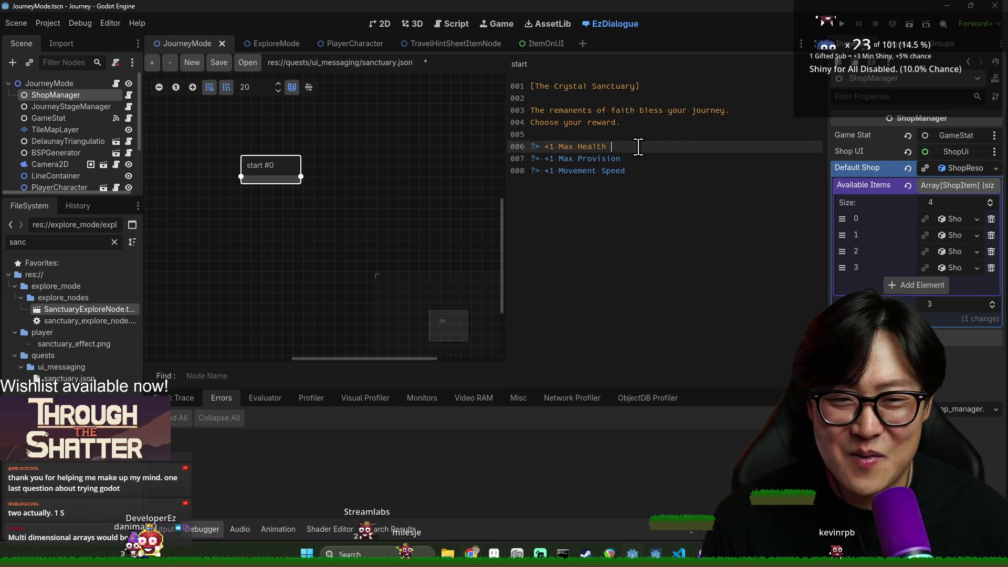
Step: Add brace blocks after the Max Health and Max Provision choices
{"action": "type", "text": "{"}
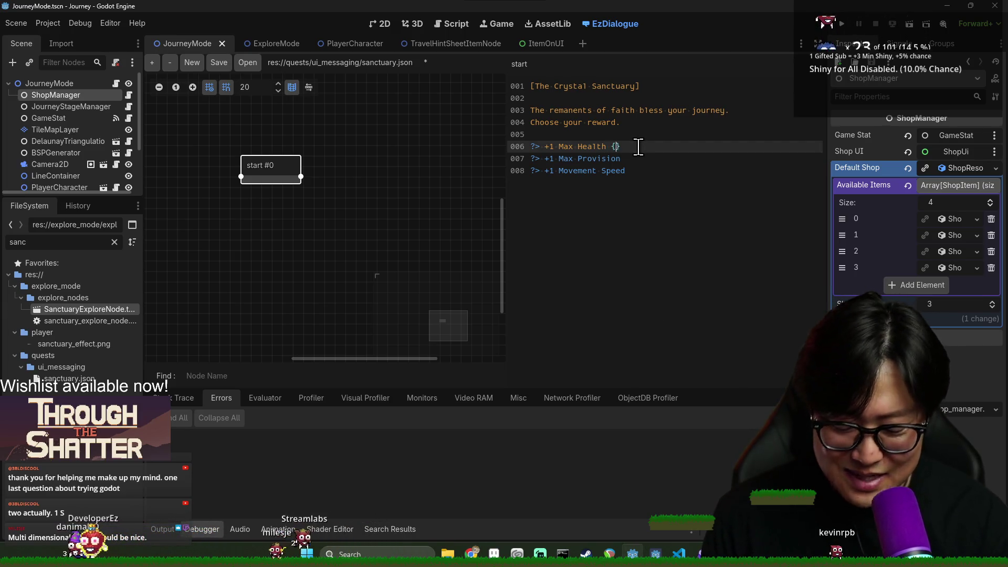
{"action": "key", "text": "Return"}
{"action": "left_click", "coordinate": [639, 182]}
{"action": "key", "text": "Return"}
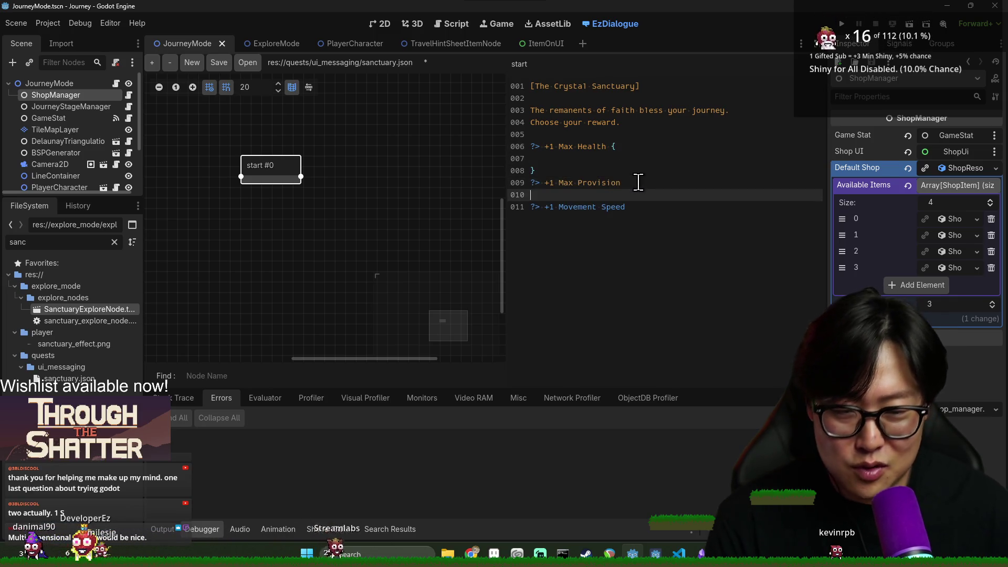
{"action": "key", "text": "BackSpace"}
{"action": "type", "text": "{"}
{"action": "key", "text": "Return"}
{"action": "key", "text": "Return"}
Step: Add an empty { } block after the Movement Speed choice
{"action": "left_click", "coordinate": [653, 218]}
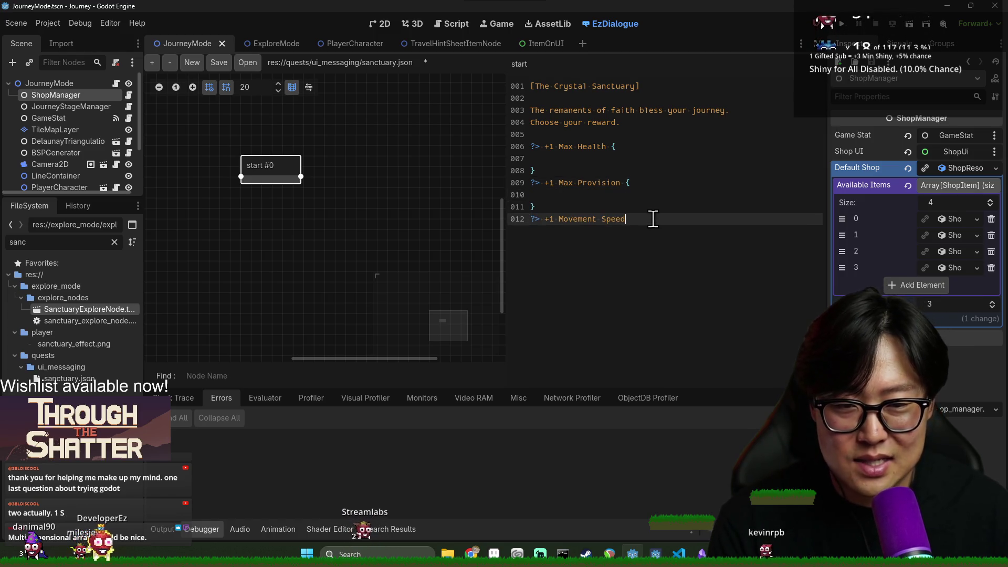
{"action": "type", "text": "{"}
{"action": "key", "text": "Return"}
{"action": "key", "text": "Return"}
{"action": "type", "text": "}"}
{"action": "left_click", "coordinate": [589, 162]}
{"action": "left_click", "coordinate": [588, 173]}
{"action": "key", "text": "Return"}
Step: Save sanctuary.json and place the caret on the empty line inside Max Health
{"action": "left_click", "coordinate": [581, 168]}
{"action": "key", "text": "ctrl+s"}
{"action": "left_click", "coordinate": [637, 244]}
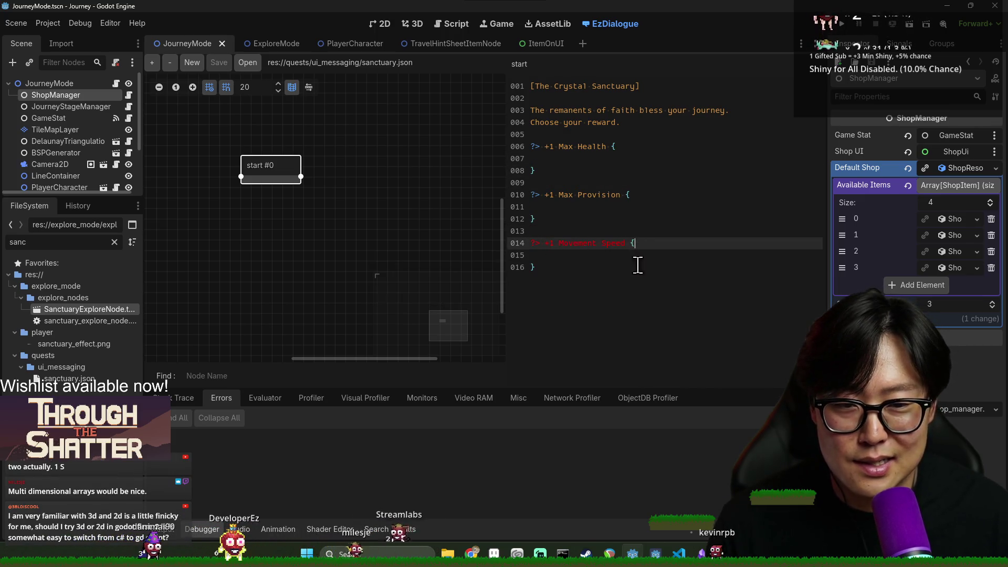
{"action": "left_click", "coordinate": [561, 170]}
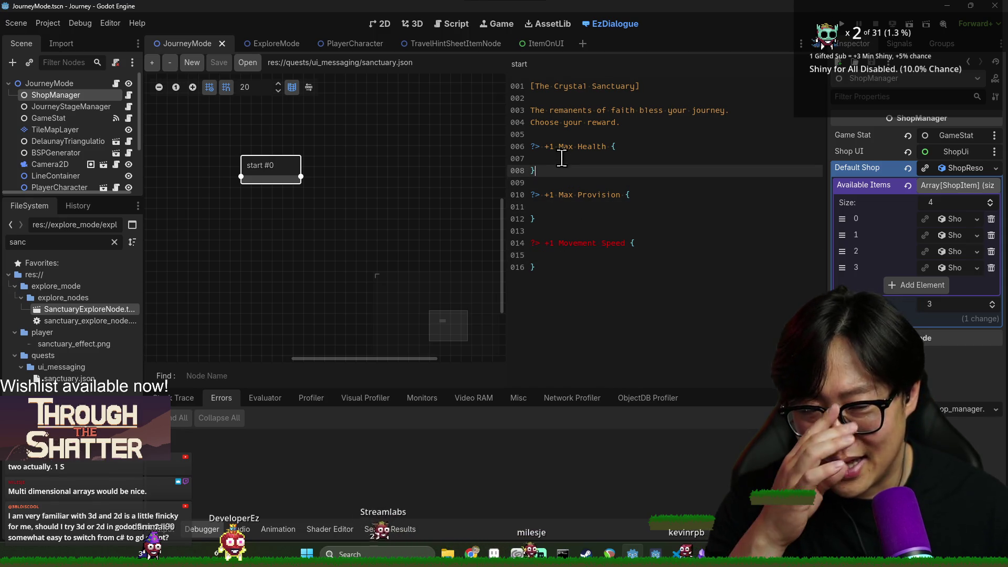
{"action": "left_click", "coordinate": [565, 158]}
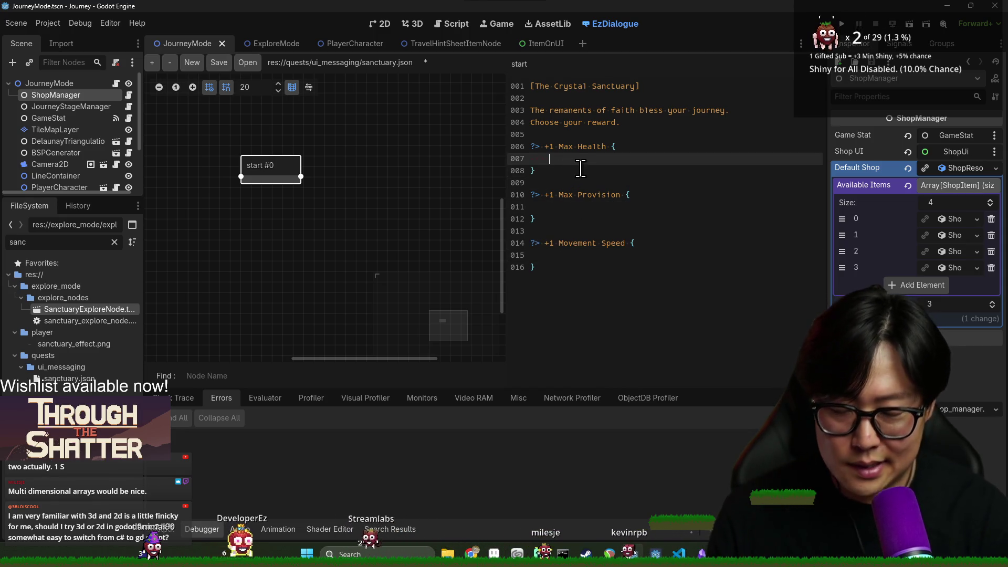
Step: Write signal(sanctuary_bonus,health) in the Max Health block and copy the line
{"action": "type", "text": "signal()"}
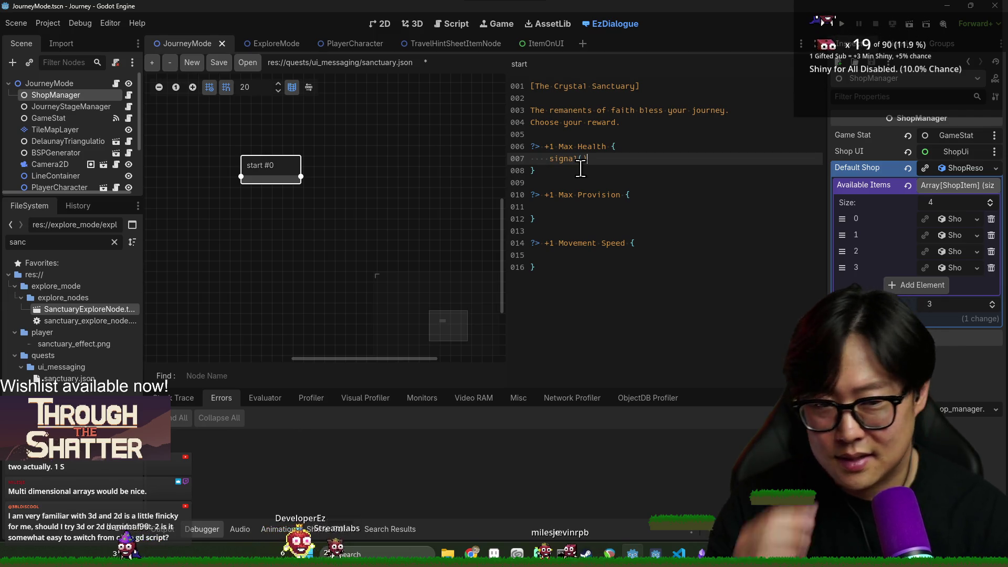
{"action": "key", "text": "BackSpace"}
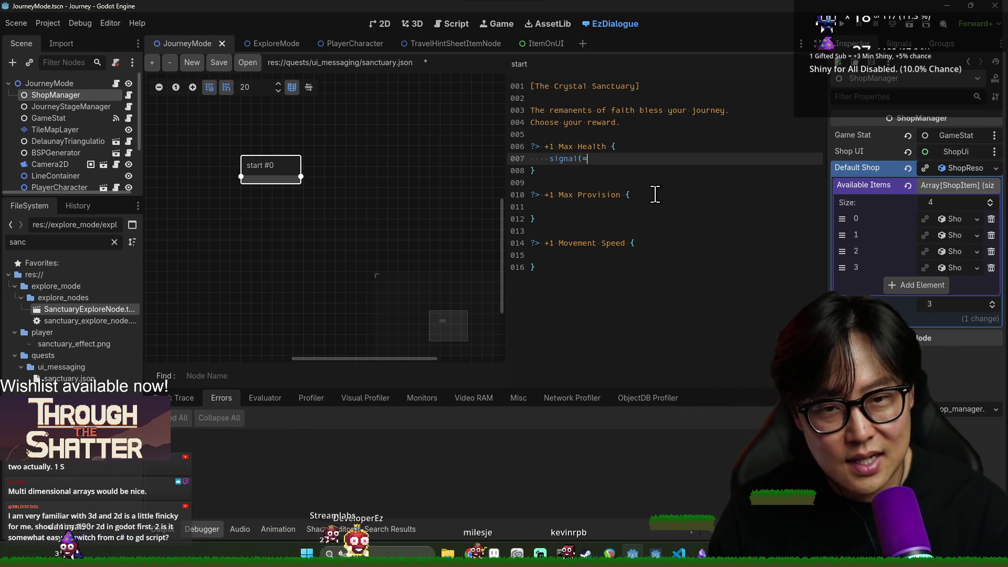
{"action": "key", "text": "BackSpace"}
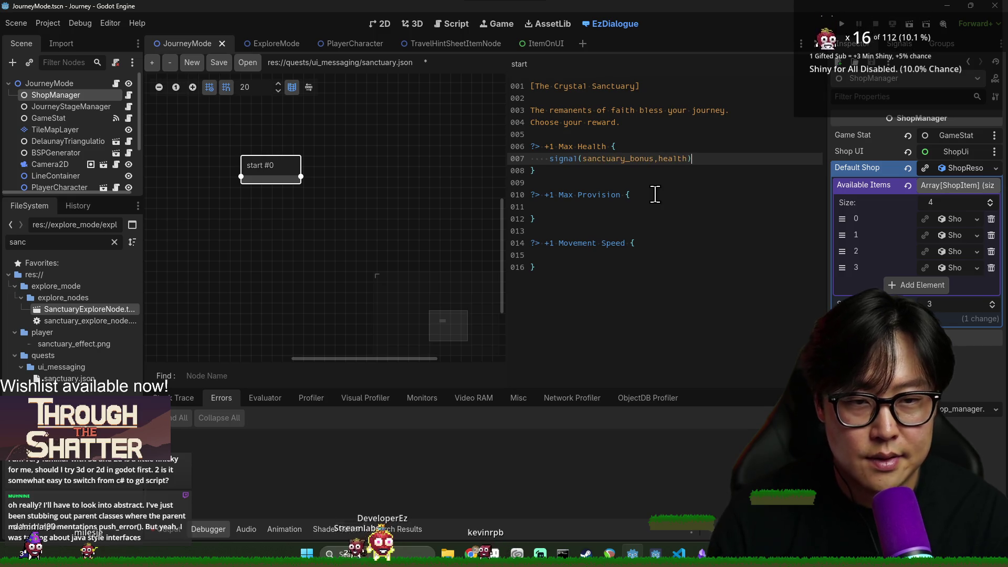
{"action": "key", "text": "Home"}
{"action": "key", "text": "shift+End"}
{"action": "key", "text": "ctrl+c"}
Step: Paste the signal into the Max Provision block with its argument changed to provision
{"action": "left_click", "coordinate": [532, 207]}
{"action": "key", "text": "ctrl+v"}
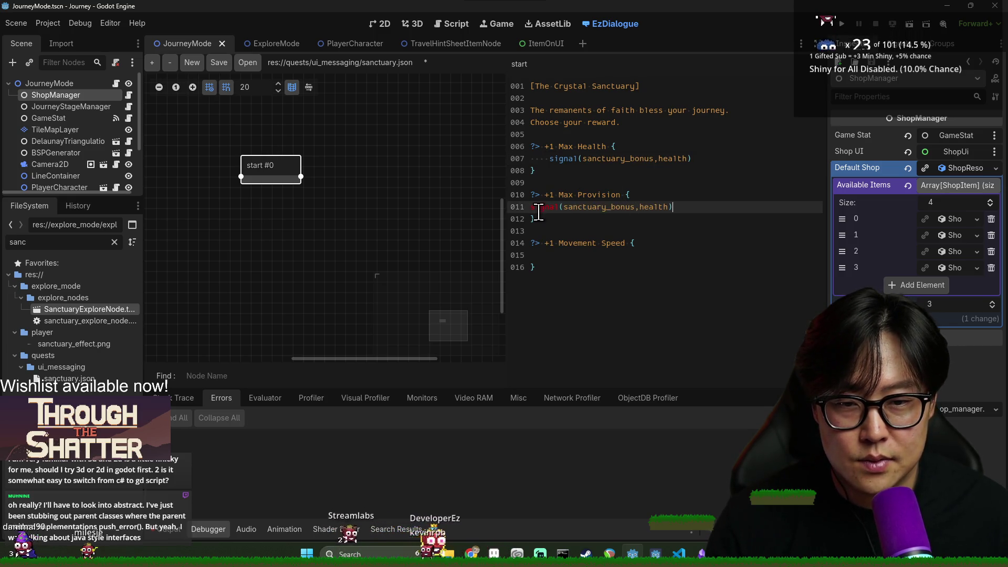
{"action": "key", "text": "Tab"}
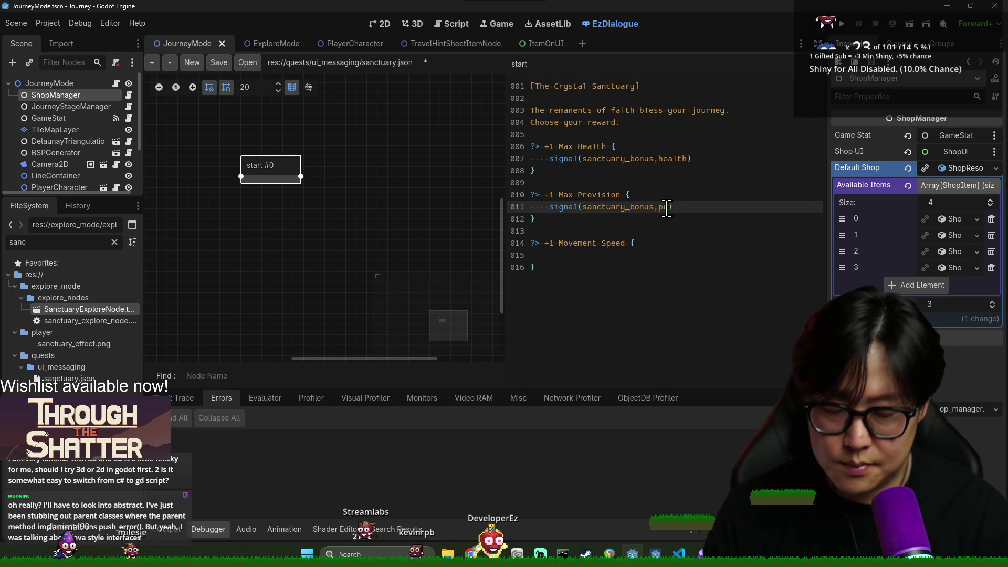
{"action": "type", "text": "provision"}
Step: Change the Movement Speed signal's argument to speed and save the dialogue file
{"action": "left_click", "coordinate": [594, 255]}
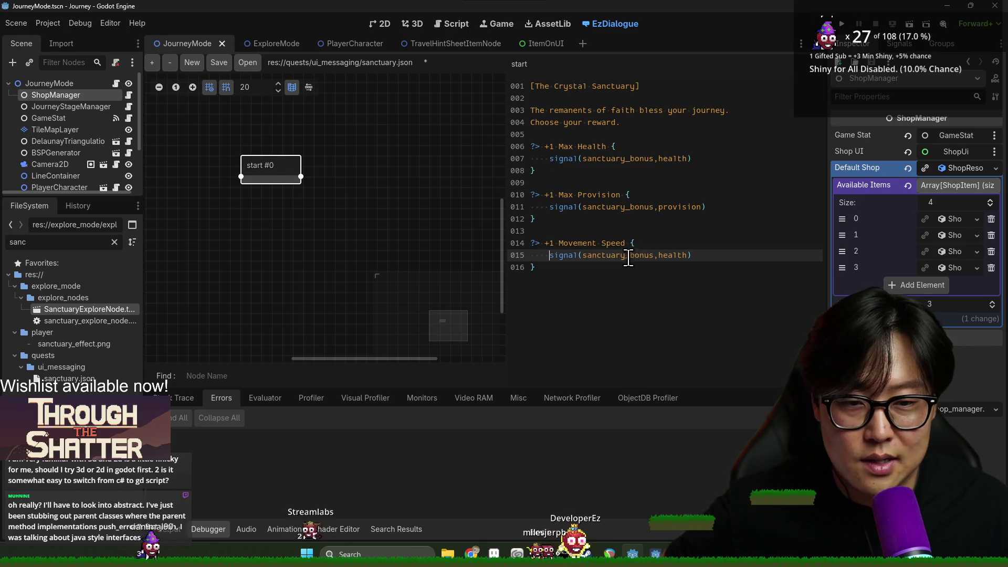
{"action": "double_click", "coordinate": [674, 255]}
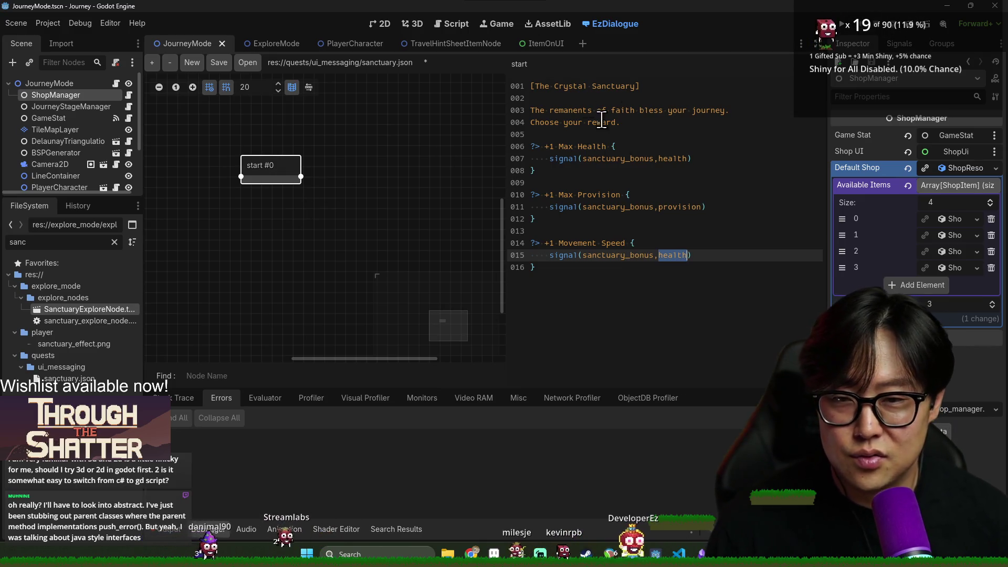
{"action": "double_click", "coordinate": [681, 255]}
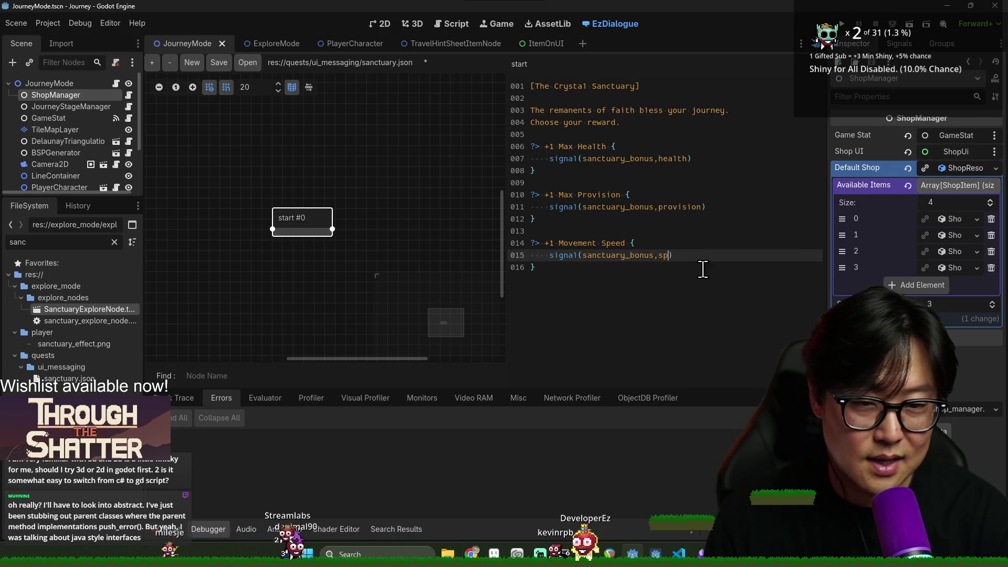
{"action": "key", "text": "ctrl+s"}
{"action": "left_click", "coordinate": [653, 182]}
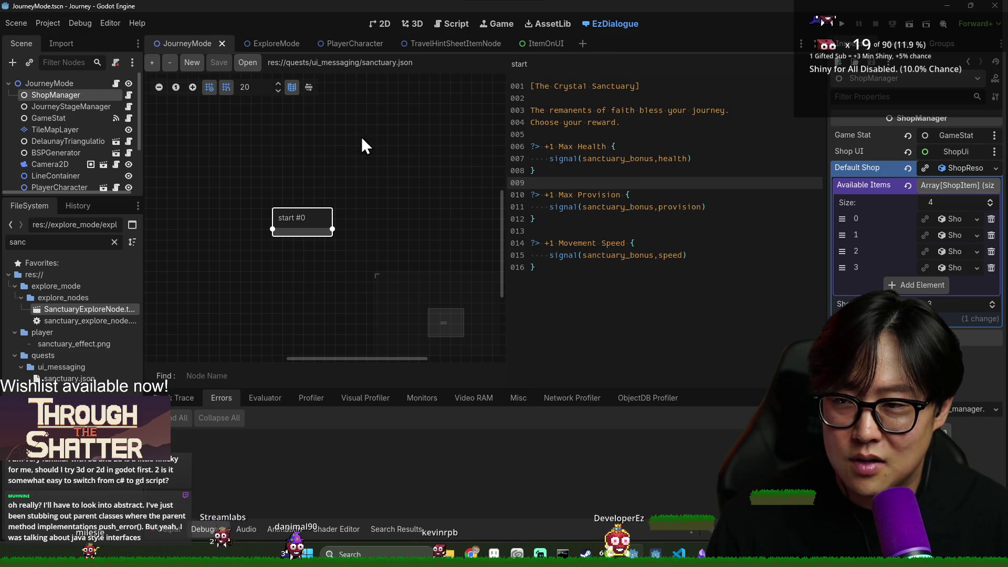
{"action": "left_click", "coordinate": [592, 162]}
{"action": "key", "text": "ctrl+s"}
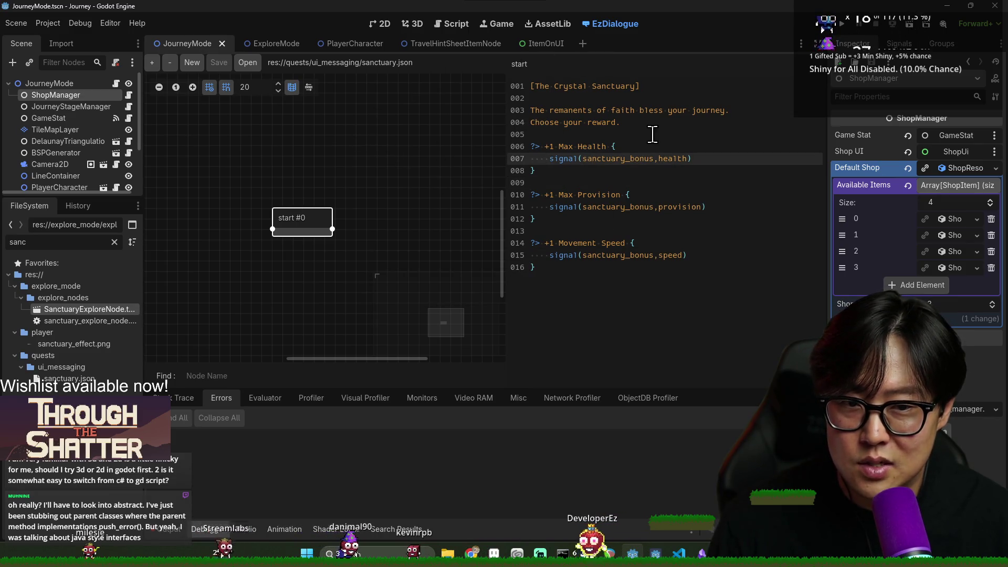
{"action": "double_click", "coordinate": [618, 206]}
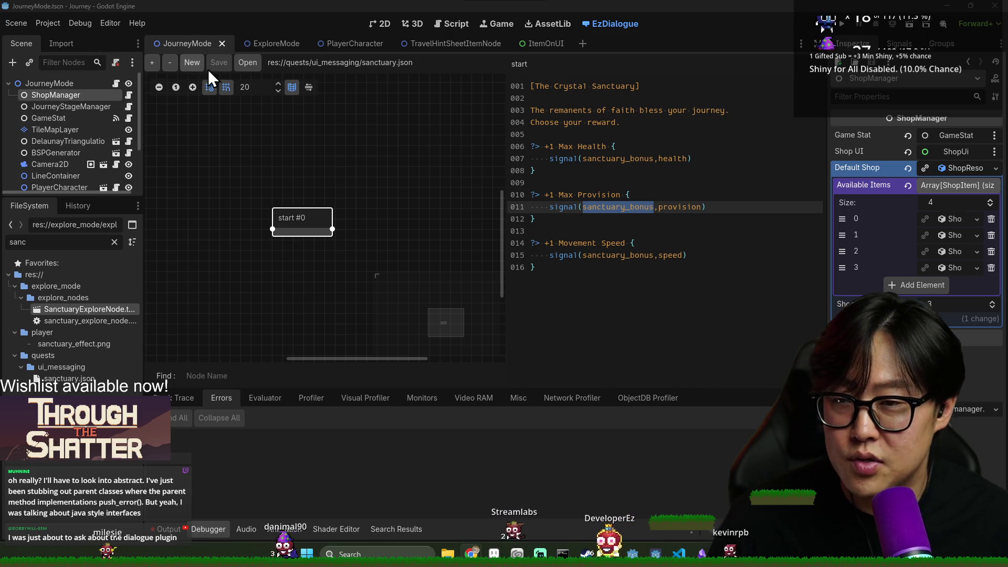
{"action": "left_click", "coordinate": [263, 43]}
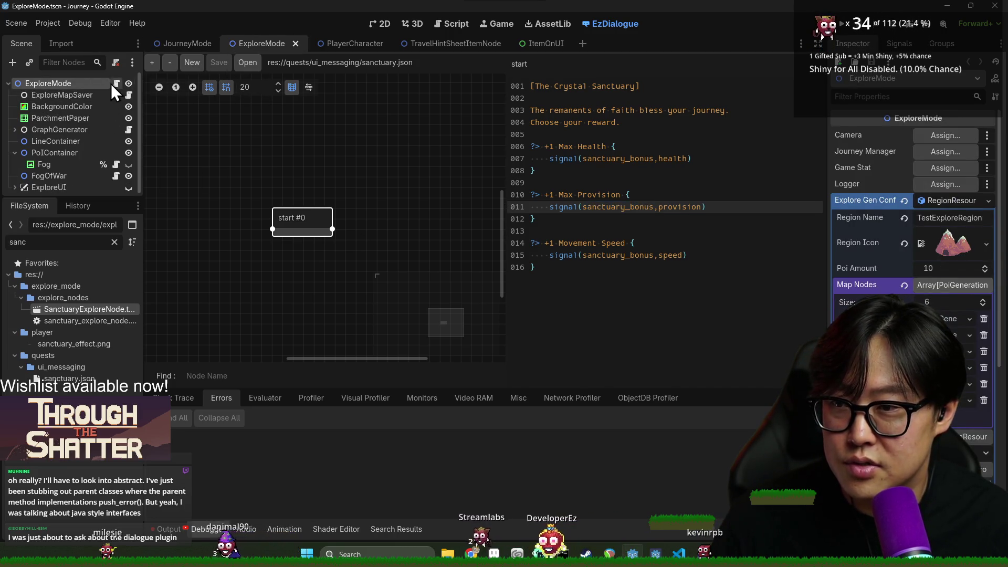
Step: Open the ExploreMode script and look over part of its code
{"action": "left_click", "coordinate": [115, 83]}
{"action": "scroll", "coordinate": [300, 210], "scroll_direction": "up", "scroll_amount": 8}
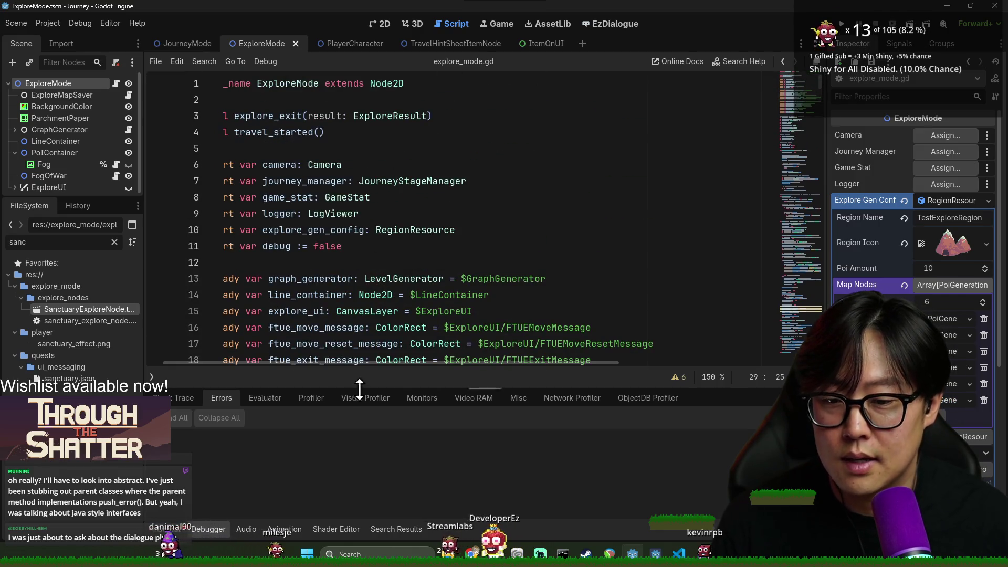
{"action": "left_click_drag", "start_coordinate": [359, 363], "coordinate": [275, 368]}
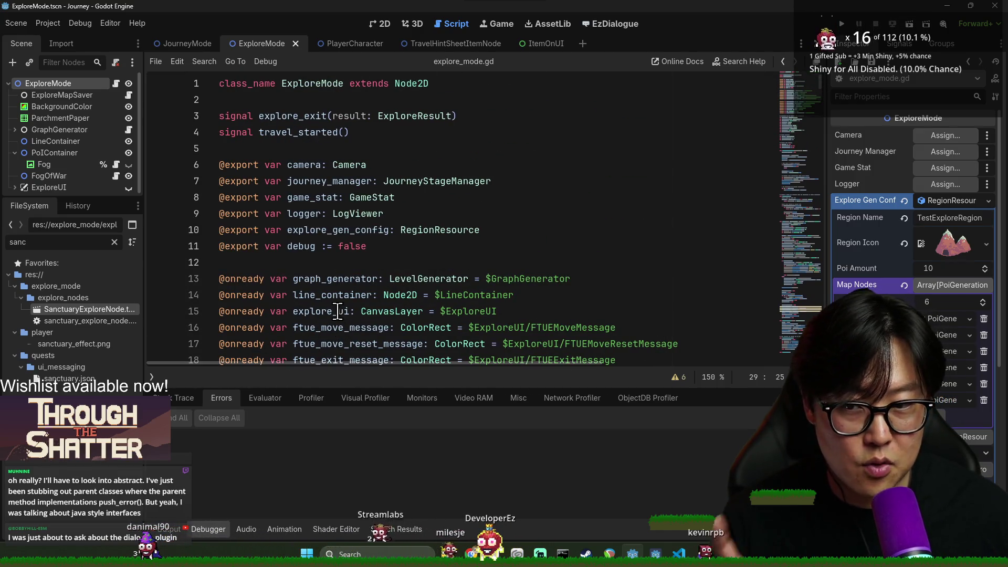
{"action": "scroll", "coordinate": [357, 304], "scroll_direction": "down", "scroll_amount": 5}
{"action": "scroll", "coordinate": [378, 263], "scroll_direction": "up", "scroll_amount": 5}
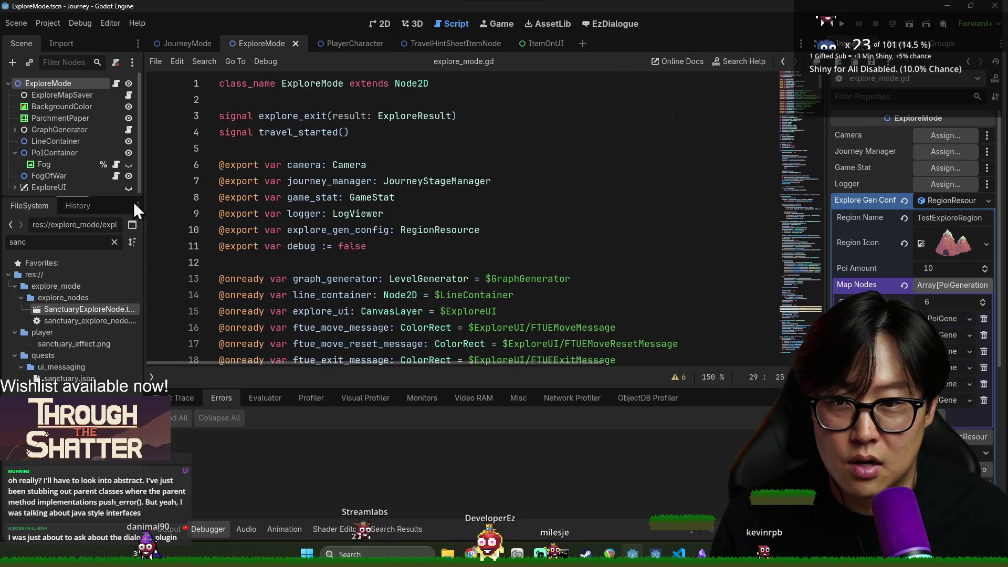
Step: Open BigProvisionItemNode's base item.gd and select the abstract on_pick_up and on_activate declarations
{"action": "type", "text": "item"}
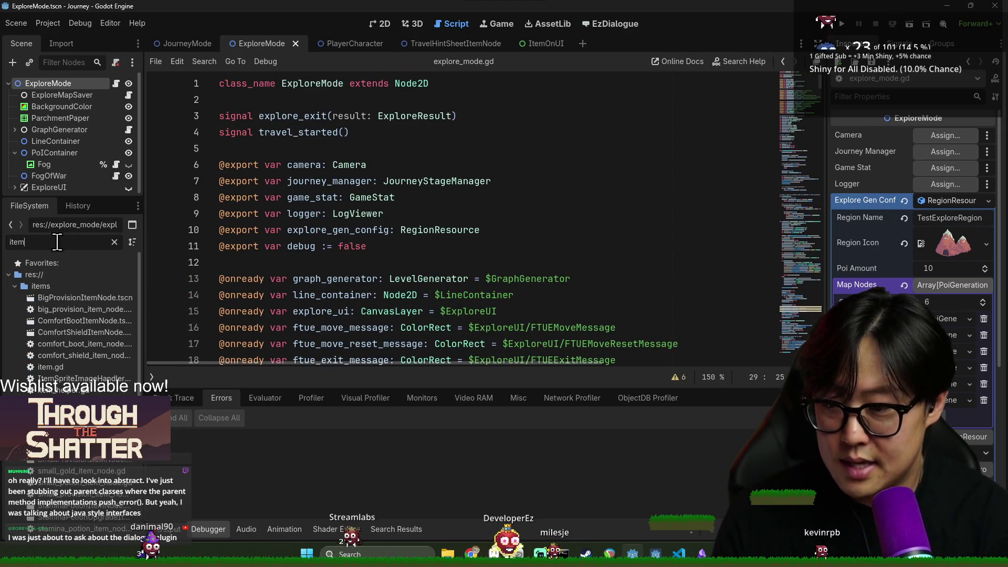
{"action": "double_click", "coordinate": [74, 297]}
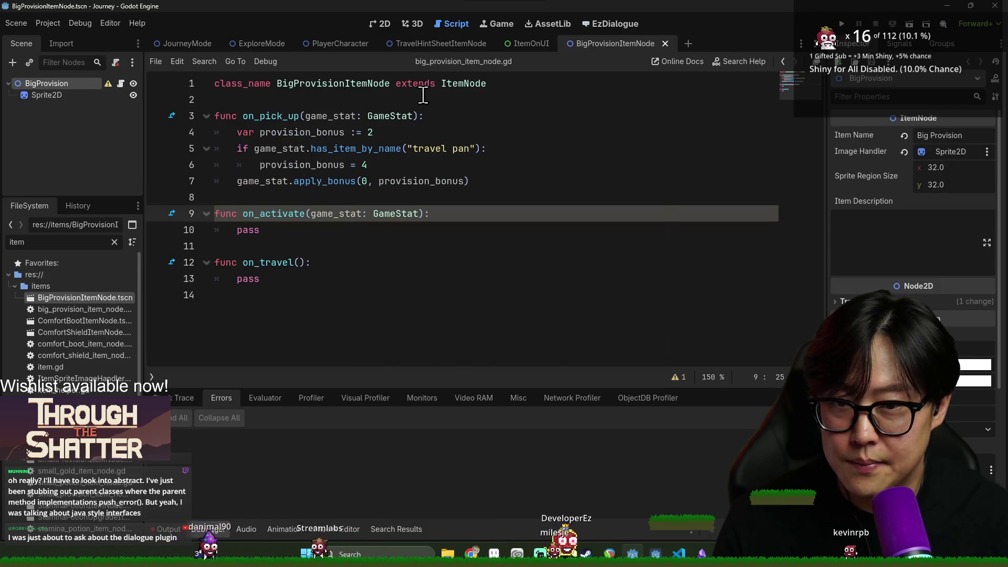
{"action": "left_click", "coordinate": [462, 83], "text": "ctrl"}
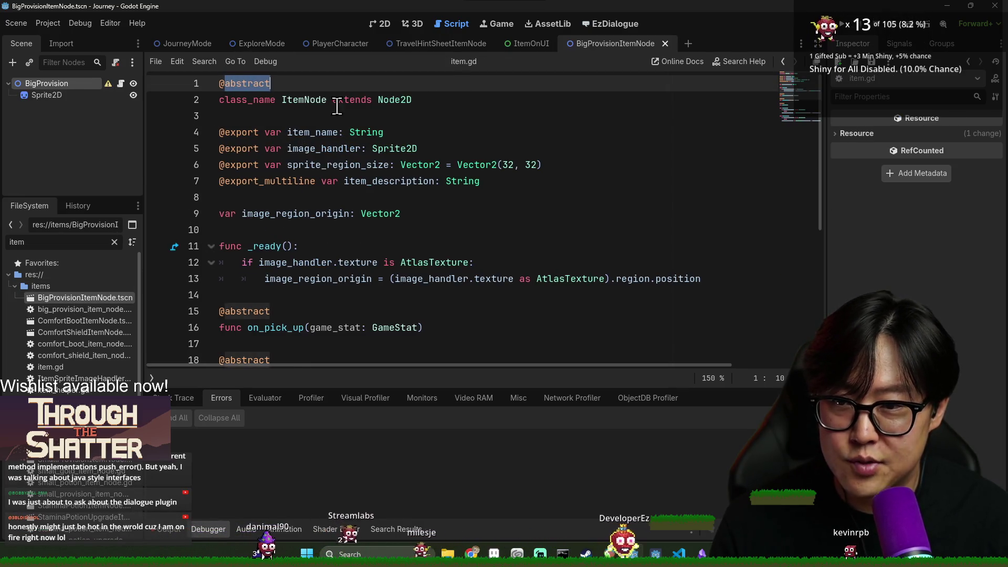
{"action": "scroll", "coordinate": [334, 158], "scroll_direction": "down", "scroll_amount": 5}
{"action": "scroll", "coordinate": [333, 273], "scroll_direction": "up", "scroll_amount": 2}
{"action": "left_click_drag", "start_coordinate": [220, 164], "coordinate": [403, 246]}
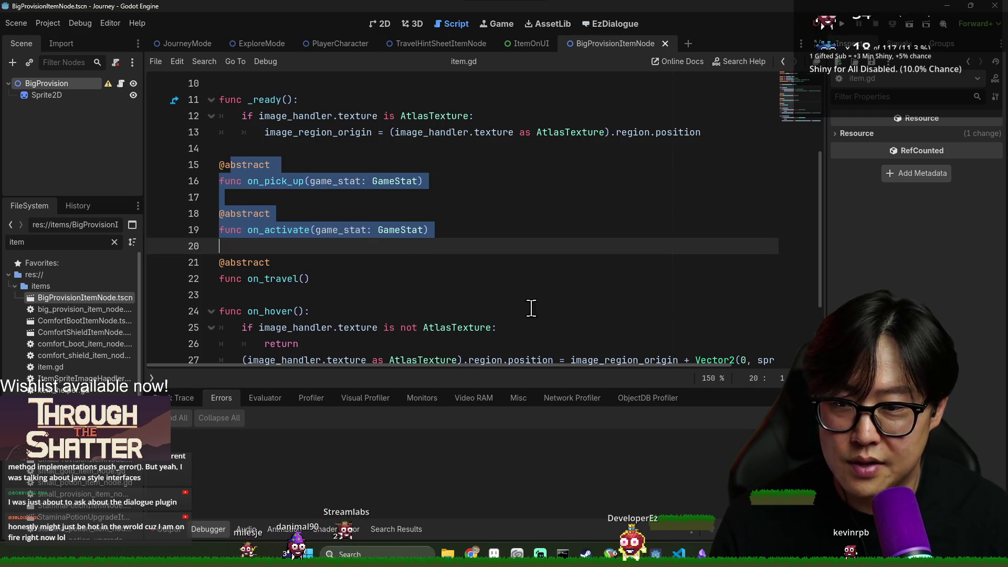
Step: Scroll back to the top of item.gd and close the BigProvisionItemNode scene
{"action": "scroll", "coordinate": [341, 284], "scroll_direction": "up", "scroll_amount": 3}
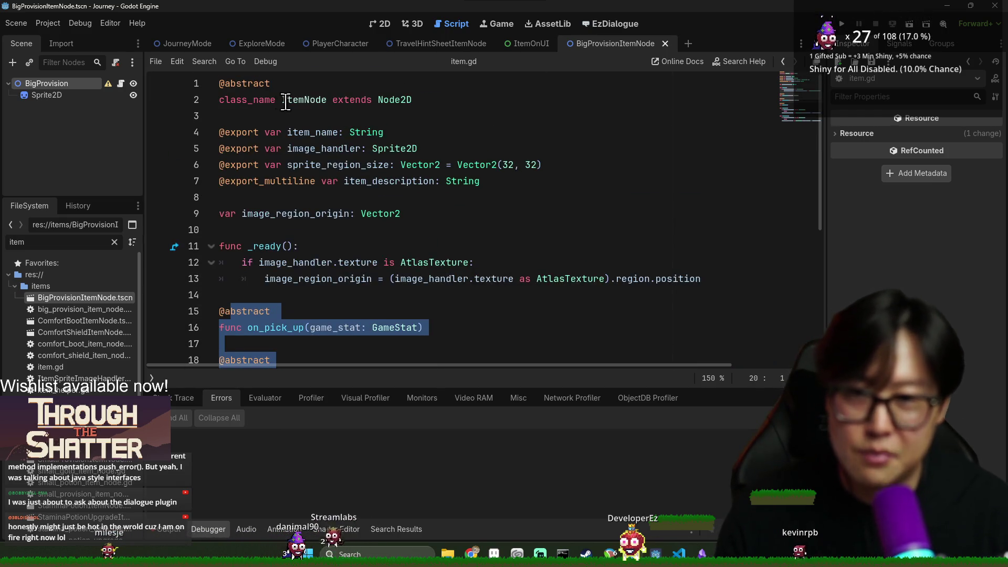
{"action": "scroll", "coordinate": [324, 267], "scroll_direction": "down", "scroll_amount": 2}
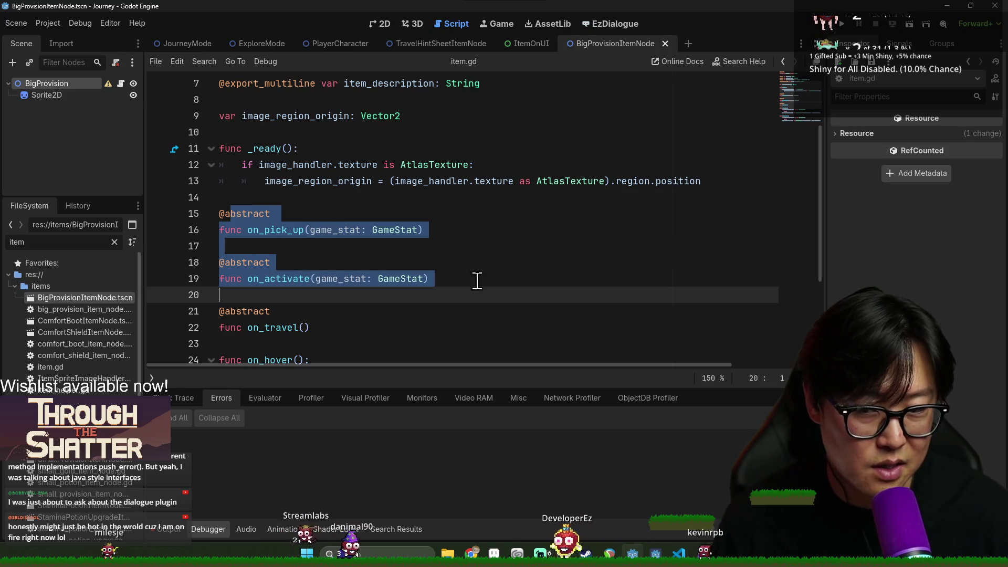
{"action": "scroll", "coordinate": [472, 289], "scroll_direction": "up", "scroll_amount": 2}
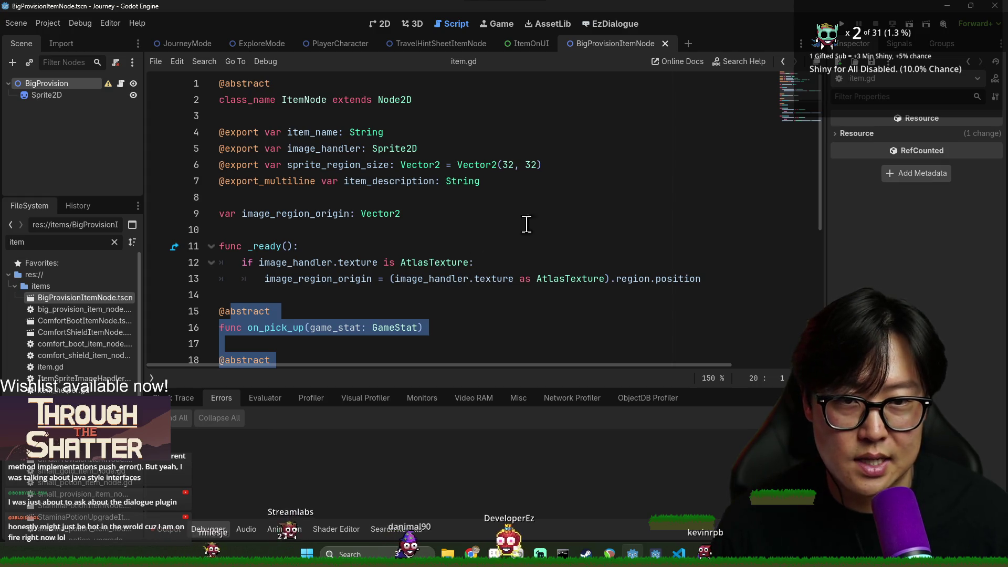
{"action": "left_click", "coordinate": [664, 44]}
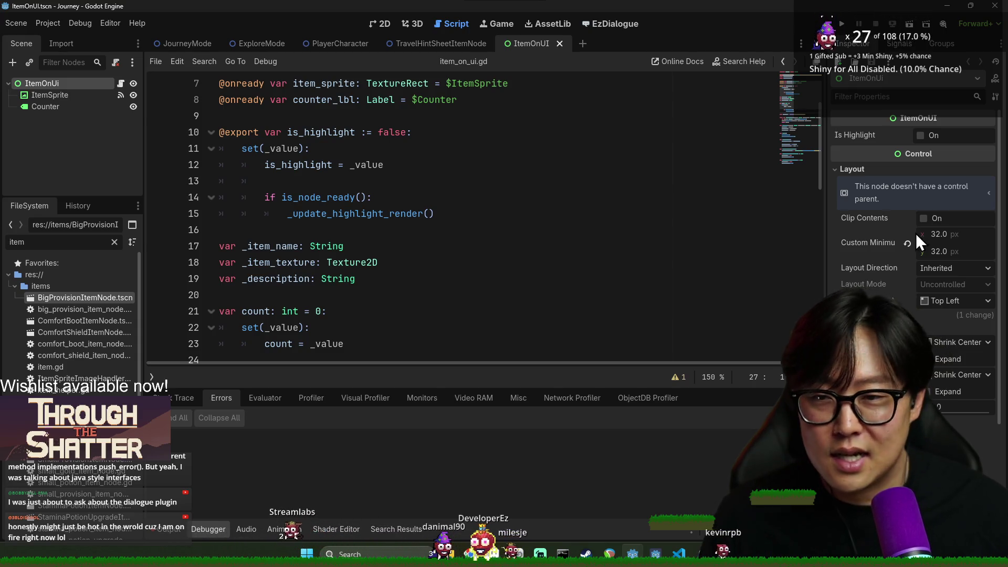
Step: Review the top of item_on_ui.gd, then bring a new Chrome tab over the editor
{"action": "scroll", "coordinate": [599, 225], "scroll_direction": "up", "scroll_amount": 2}
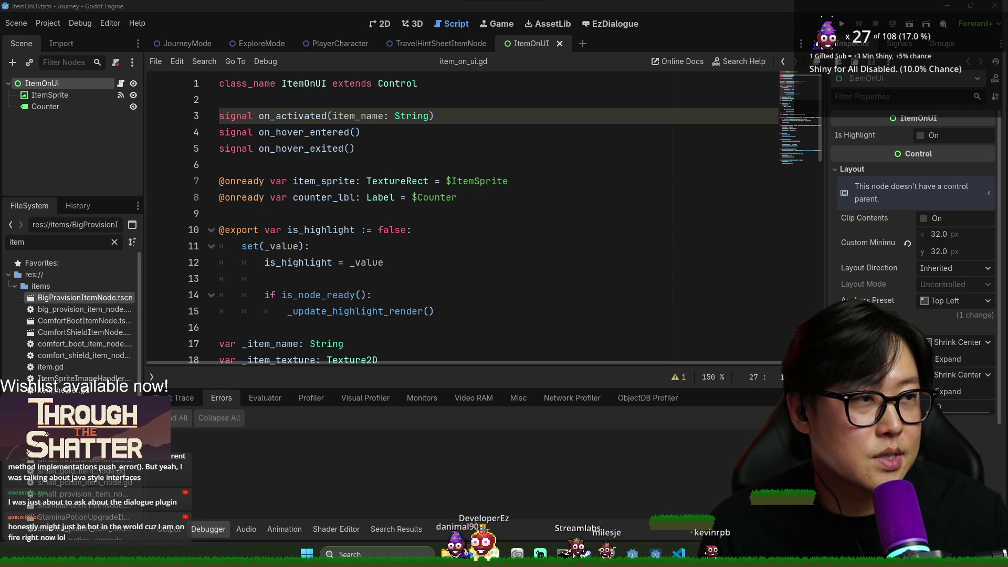
{"action": "mouse_move", "coordinate": [1007, 94]}
{"action": "left_mouse_down"}
{"action": "mouse_move", "coordinate": [887, 94]}
{"action": "mouse_move", "coordinate": [457, 1]}
{"action": "left_mouse_up"}
{"action": "left_click", "coordinate": [545, 33]}
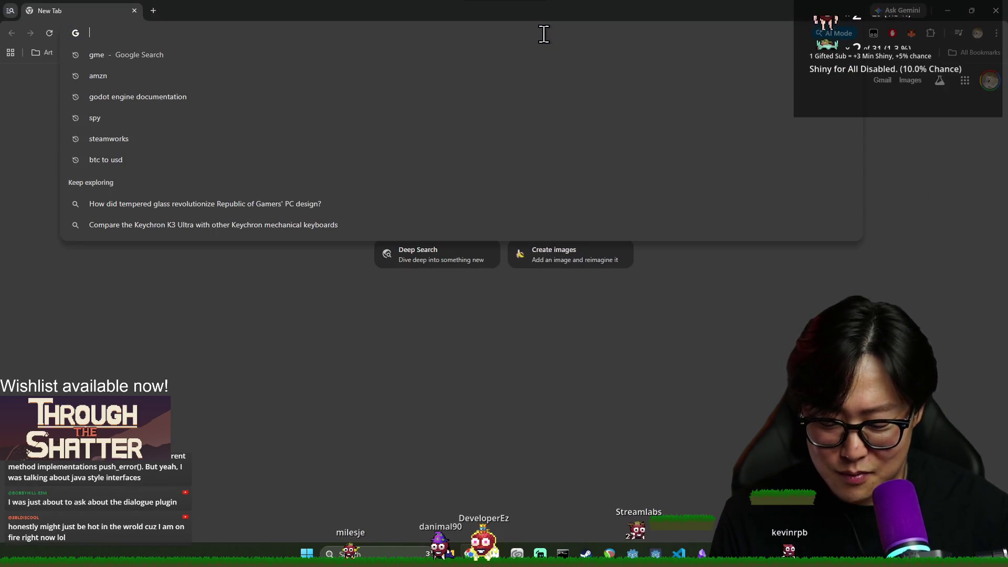
Step: Search Google for 'ezdialogueplugin' and open the GodotEzDialoguePlugin GitHub repository
{"action": "key", "text": "Escape"}
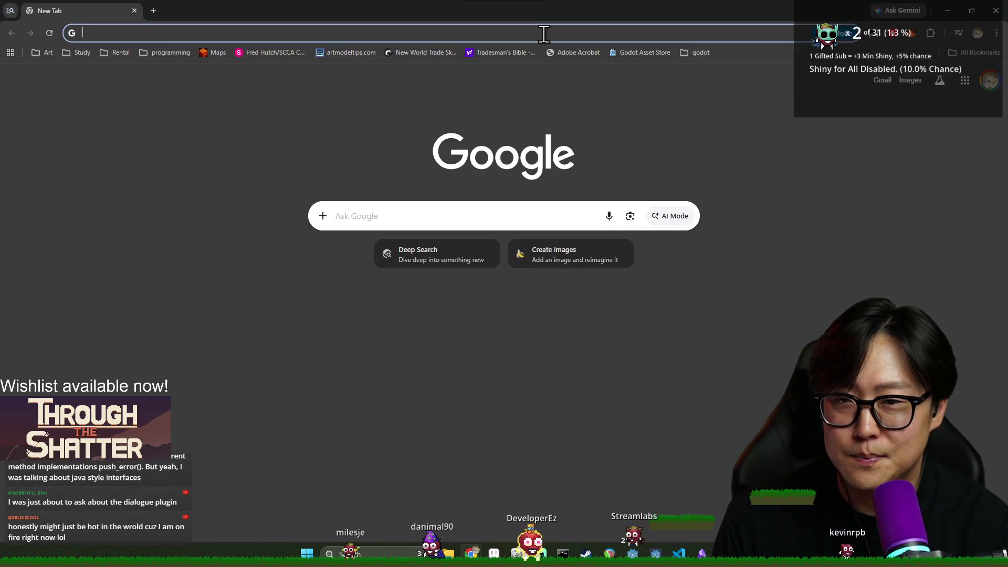
{"action": "type", "text": "ezdialogueplugin"}
{"action": "key", "text": "Return"}
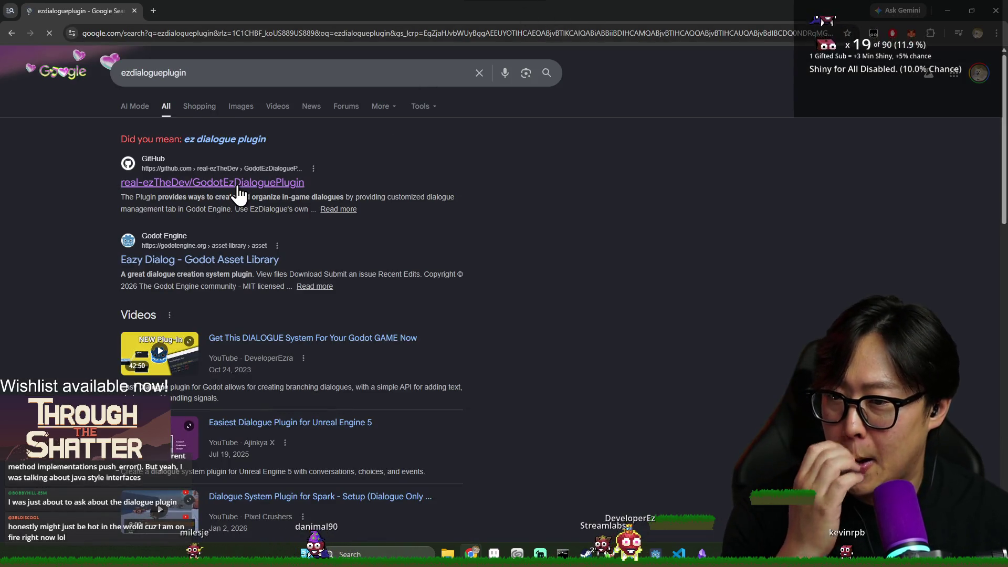
{"action": "left_click", "coordinate": [238, 184]}
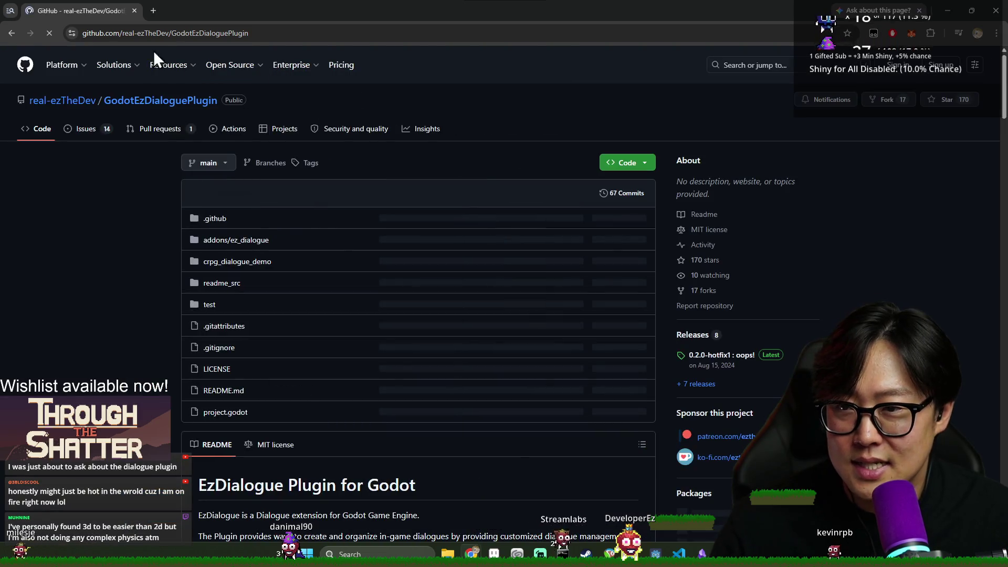
Step: Reopen the search results in a second tab and check the repository's web address
{"action": "middle_click", "coordinate": [12, 35]}
{"action": "left_click", "coordinate": [183, 8]}
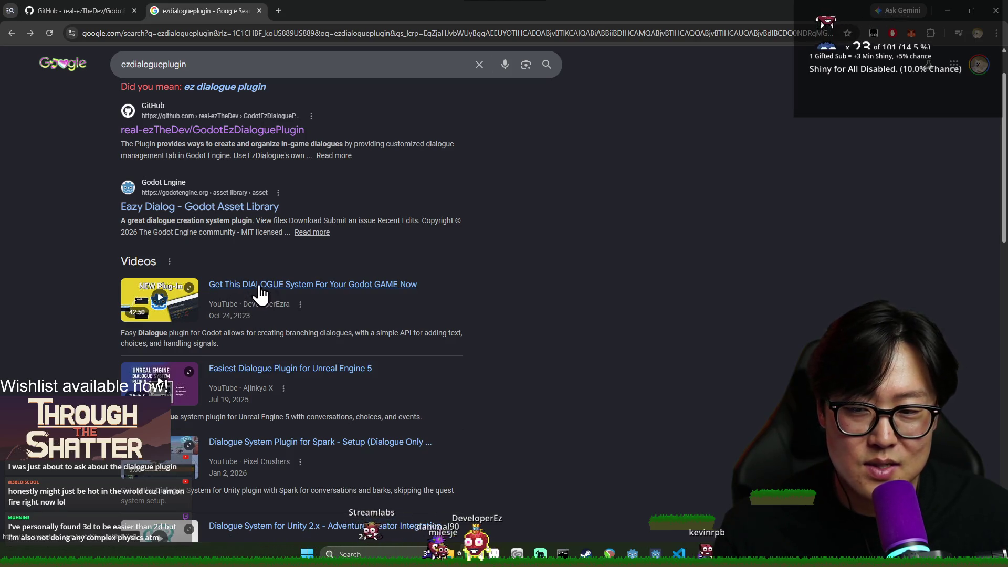
{"action": "left_click", "coordinate": [79, 10]}
{"action": "left_click", "coordinate": [252, 33]}
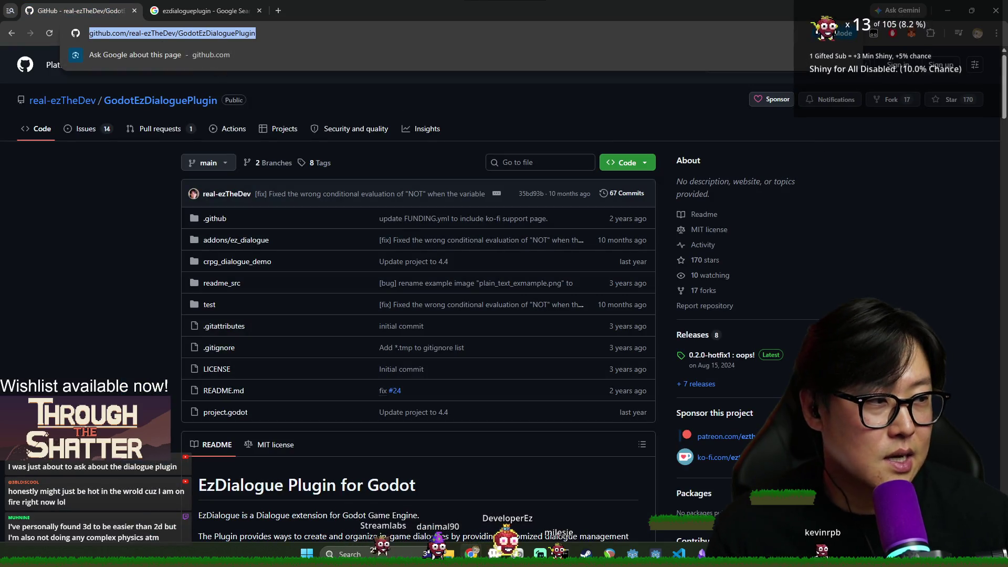
{"action": "key", "text": "alt+Tab"}
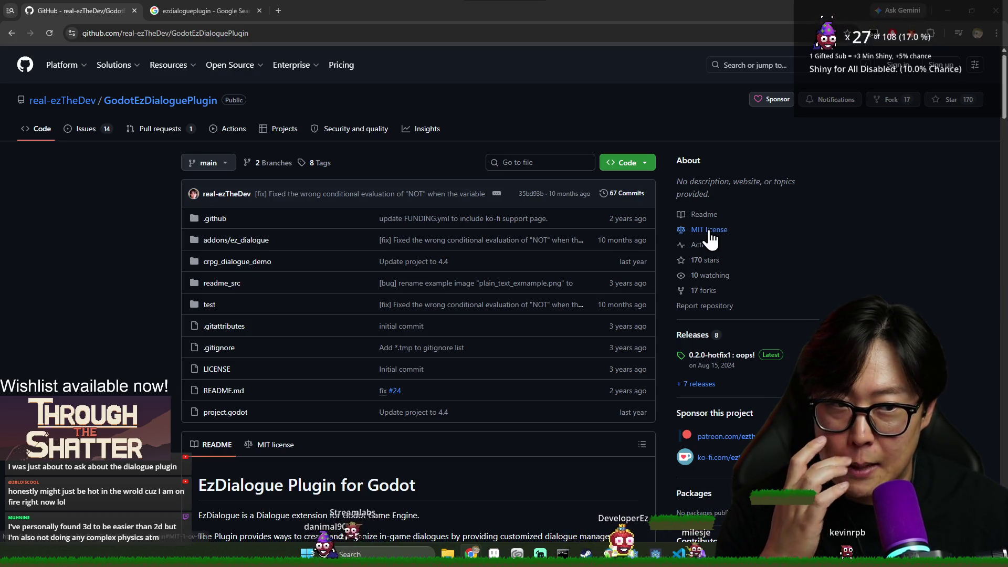
Step: View the repository's issues list, then close the browser to return to Godot
{"action": "left_click", "coordinate": [89, 129]}
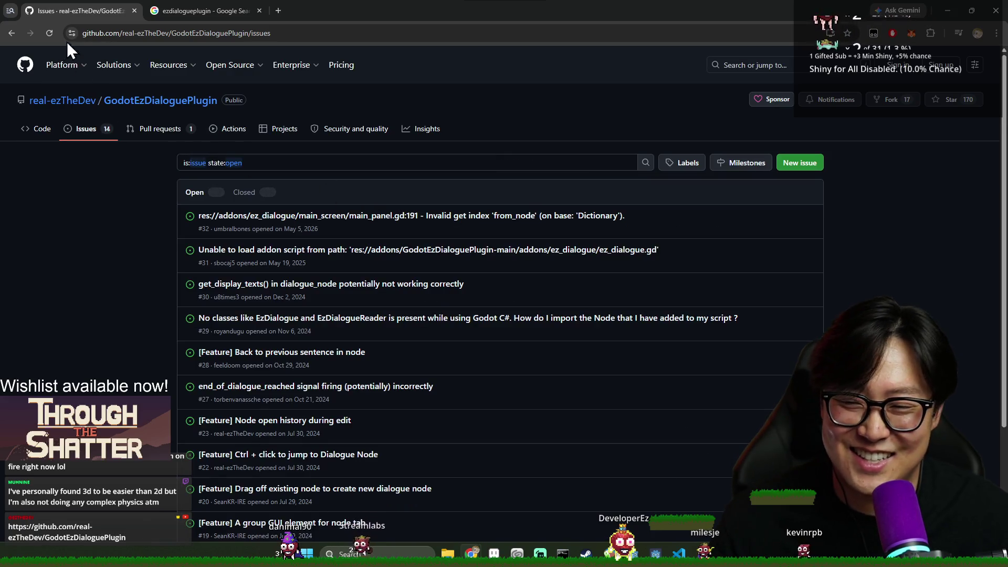
{"action": "left_click", "coordinate": [135, 10]}
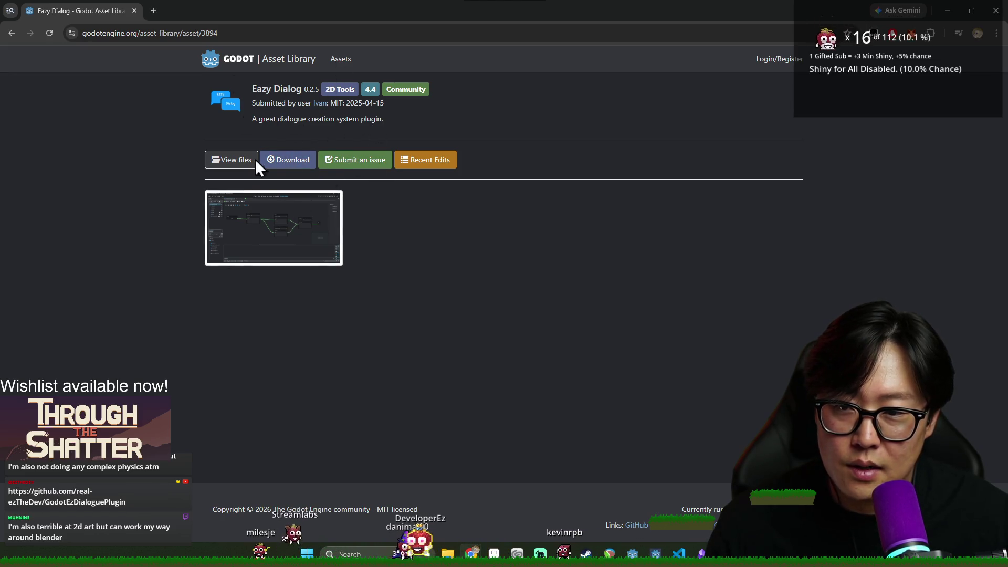
{"action": "left_click", "coordinate": [996, 10]}
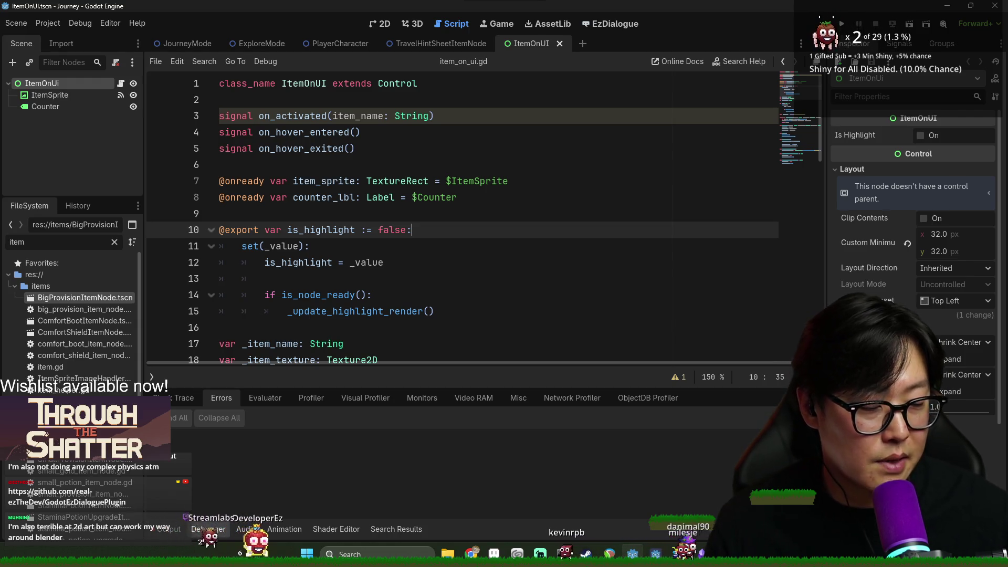
Step: Inspect the _update_highlight_render call on line 15 of item_on_ui.gd, then switch to Aseprite
{"action": "left_click", "coordinate": [414, 309]}
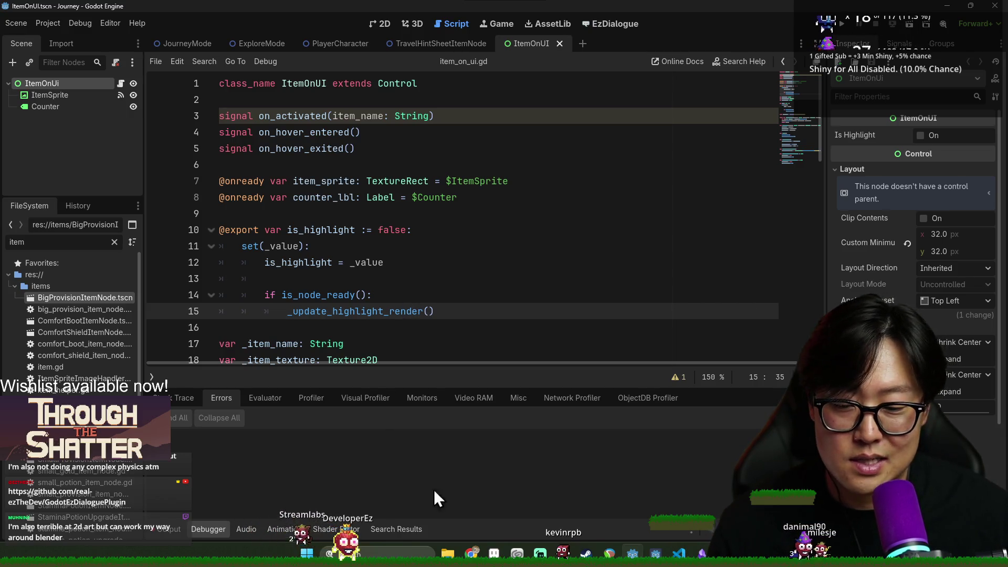
{"action": "left_click", "coordinate": [496, 554]}
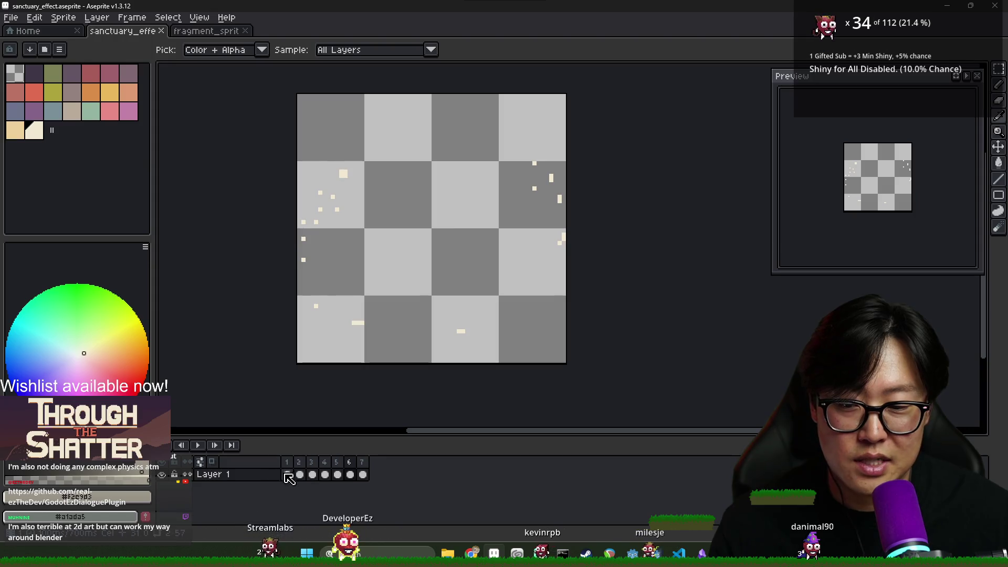
Step: Select frames 1–7 of the sanctuary_effect timeline, then bring the Godot editor forward
{"action": "left_click_drag", "start_coordinate": [287, 474], "coordinate": [362, 473]}
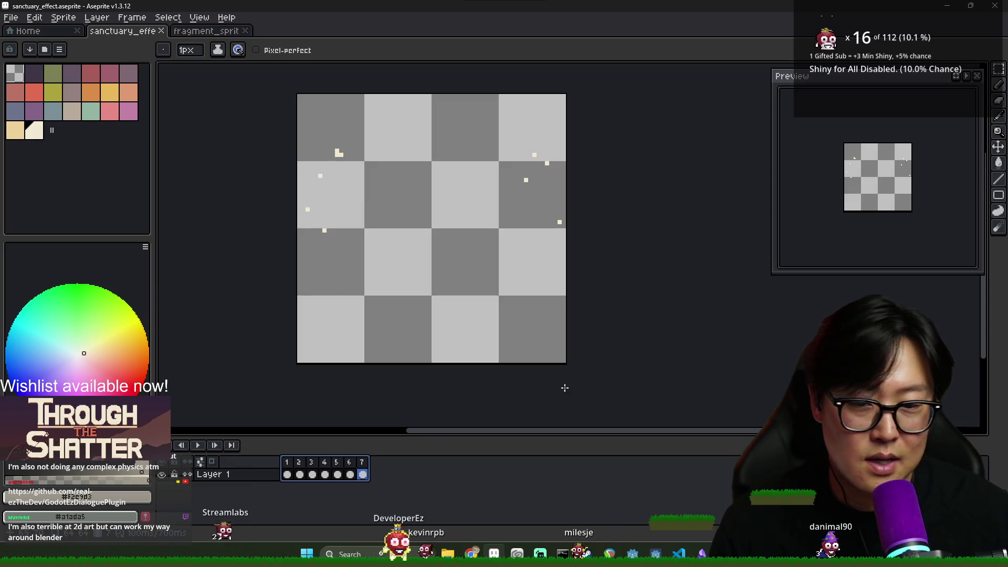
{"action": "key", "text": "alt+Tab"}
{"action": "left_click", "coordinate": [427, 226]}
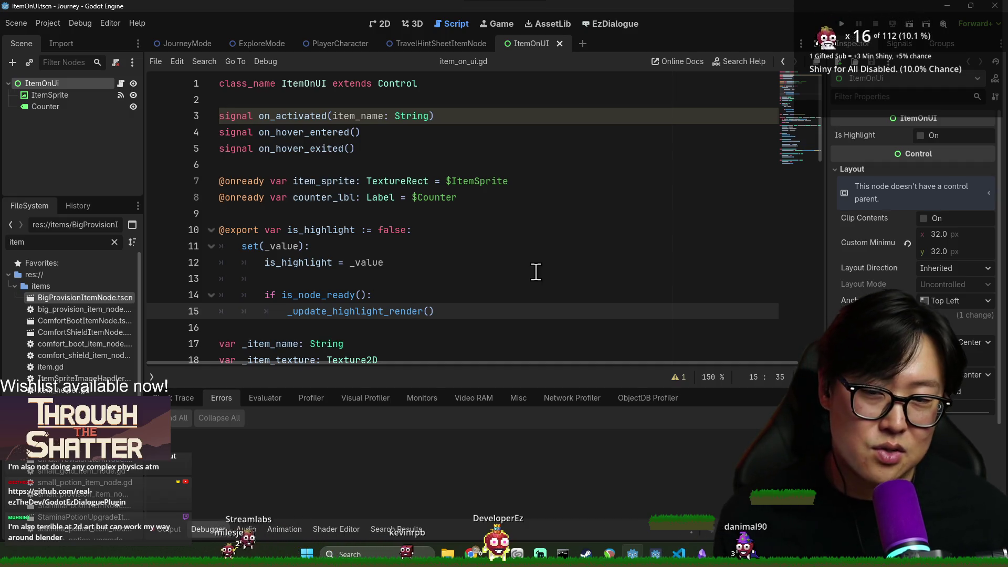
Step: Review the is_highlight and count setters in item_on_ui.gd and save the ItemOnUI scene
{"action": "left_click", "coordinate": [424, 246]}
{"action": "key", "text": "ctrl+s"}
{"action": "scroll", "coordinate": [407, 250], "scroll_direction": "down", "scroll_amount": 4}
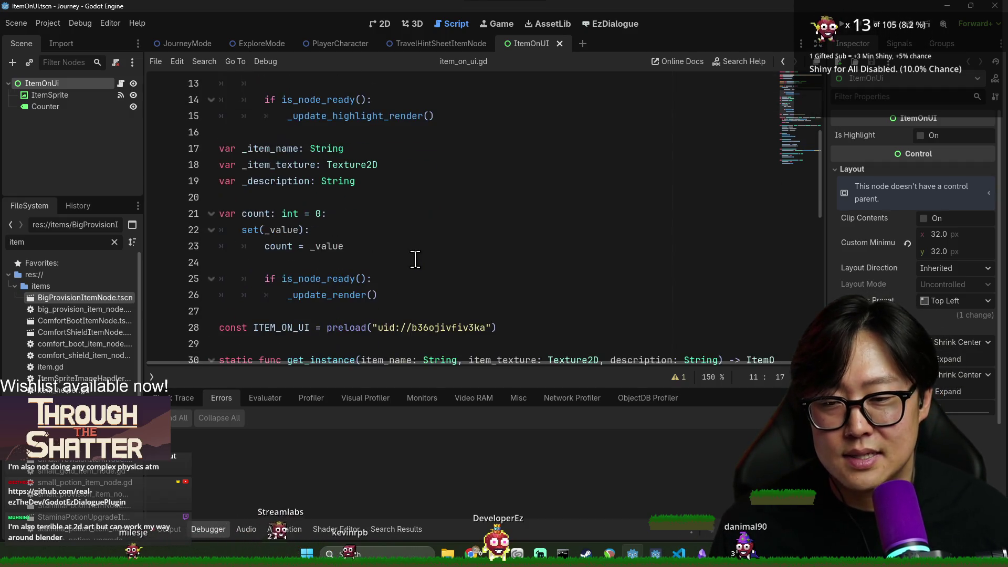
{"action": "left_click", "coordinate": [415, 230]}
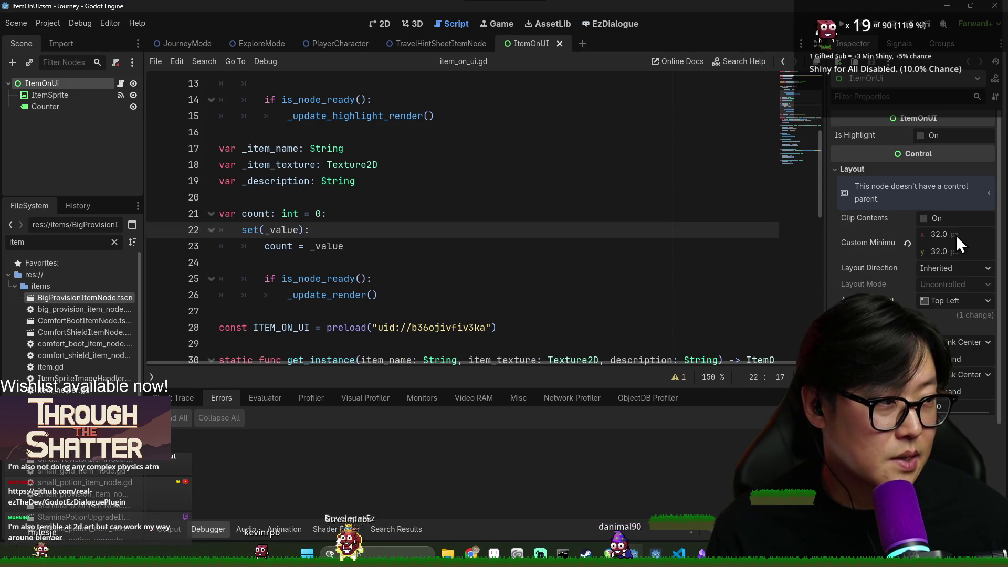
{"action": "key", "text": "ctrl+s"}
{"action": "left_click", "coordinate": [615, 197]}
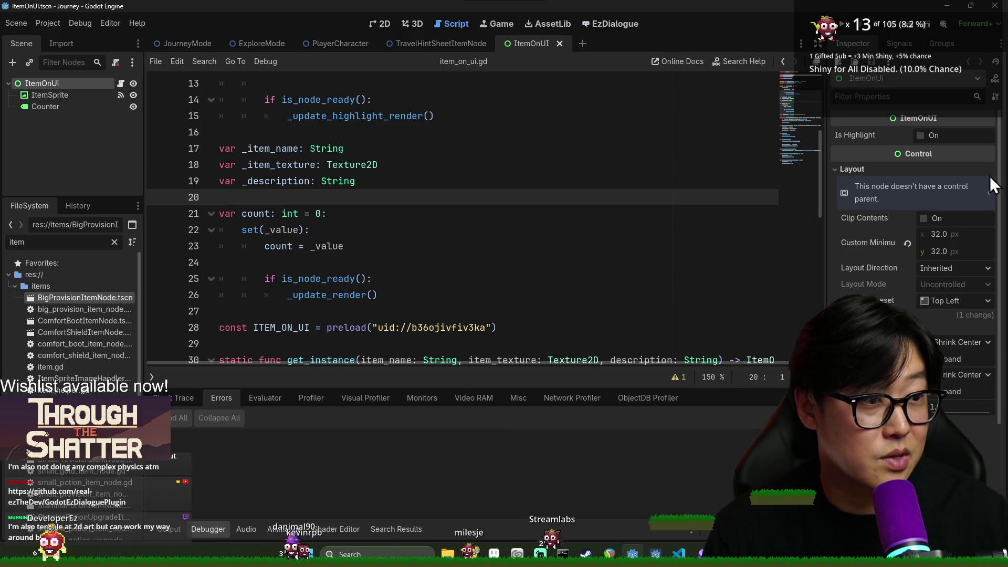
{"action": "key", "text": "alt+Tab"}
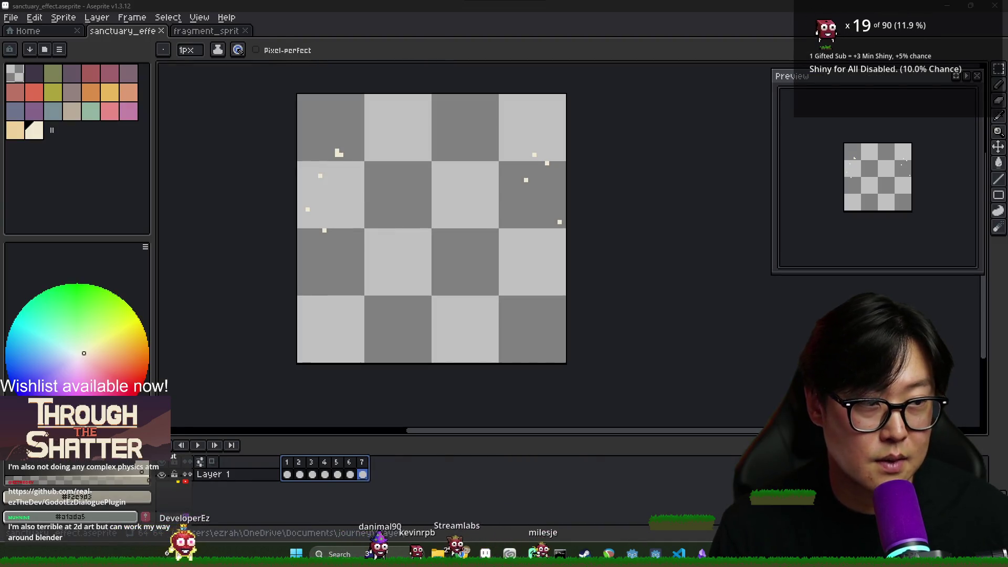
Step: Move the BEACN mixer aside, play the sanctuary effect animation, and return to the Aseprite canvas
{"action": "left_click_drag", "start_coordinate": [546, 206], "coordinate": [714, 89]}
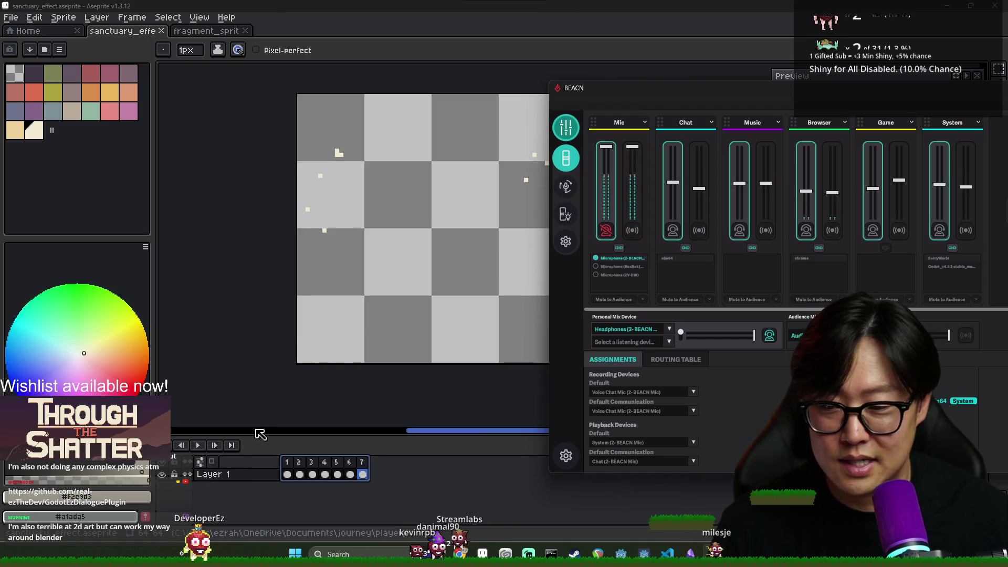
{"action": "left_click", "coordinate": [198, 445]}
{"action": "key", "text": "alt+Tab"}
{"action": "mouse_move", "coordinate": [733, 103]}
{"action": "left_mouse_down"}
{"action": "mouse_move", "coordinate": [681, 90]}
{"action": "mouse_move", "coordinate": [420, 102]}
{"action": "mouse_move", "coordinate": [399, 114]}
{"action": "left_mouse_up"}
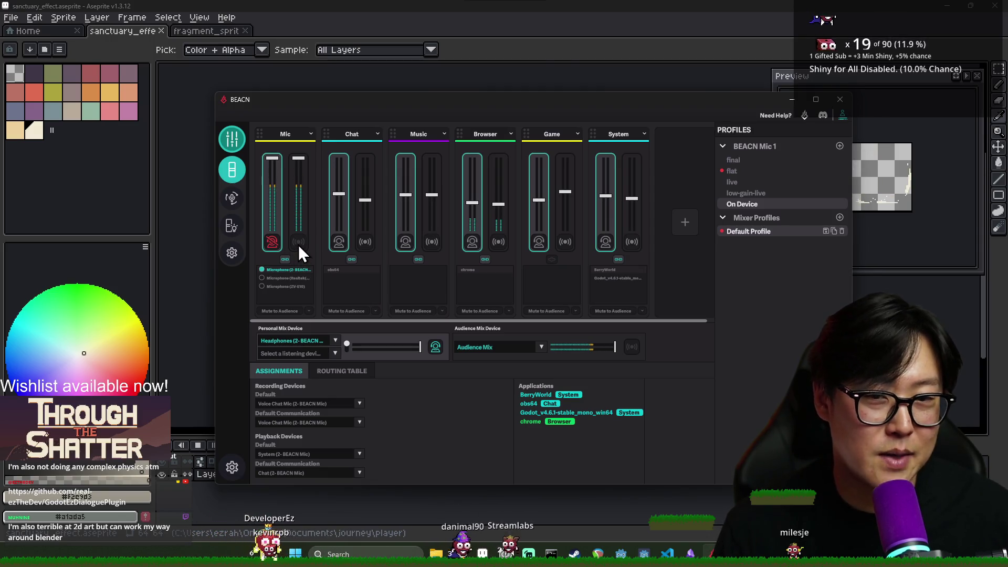
{"action": "left_click", "coordinate": [574, 29]}
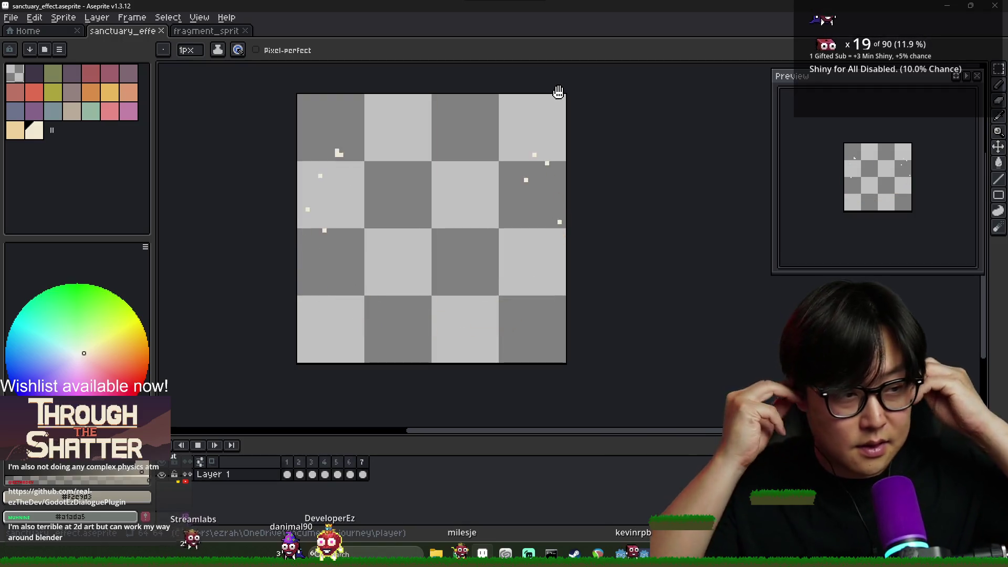
Step: Cycle from the BEACN mixer and Aseprite back to the Godot script editor
{"action": "key", "text": "alt+Tab"}
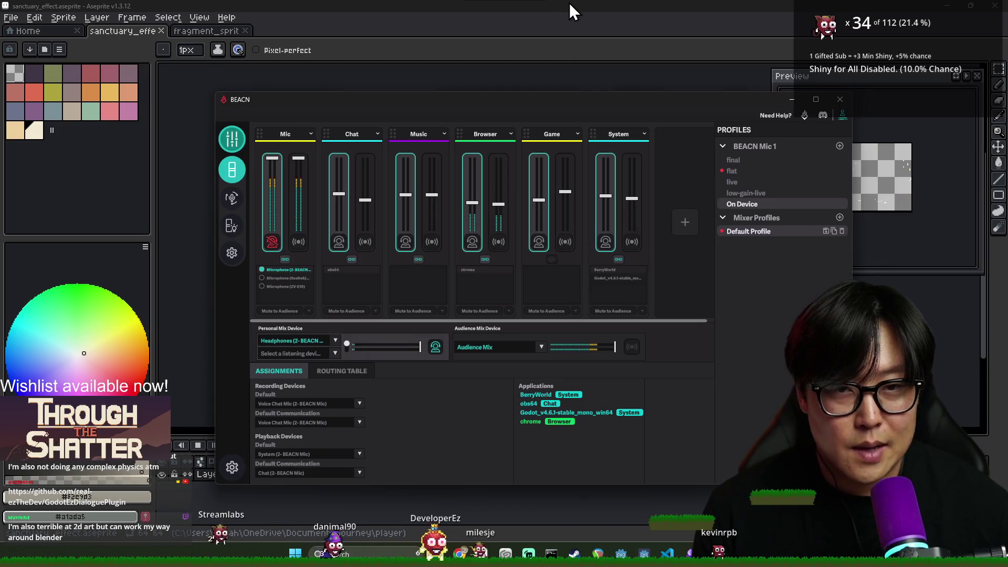
{"action": "left_click", "coordinate": [585, 29]}
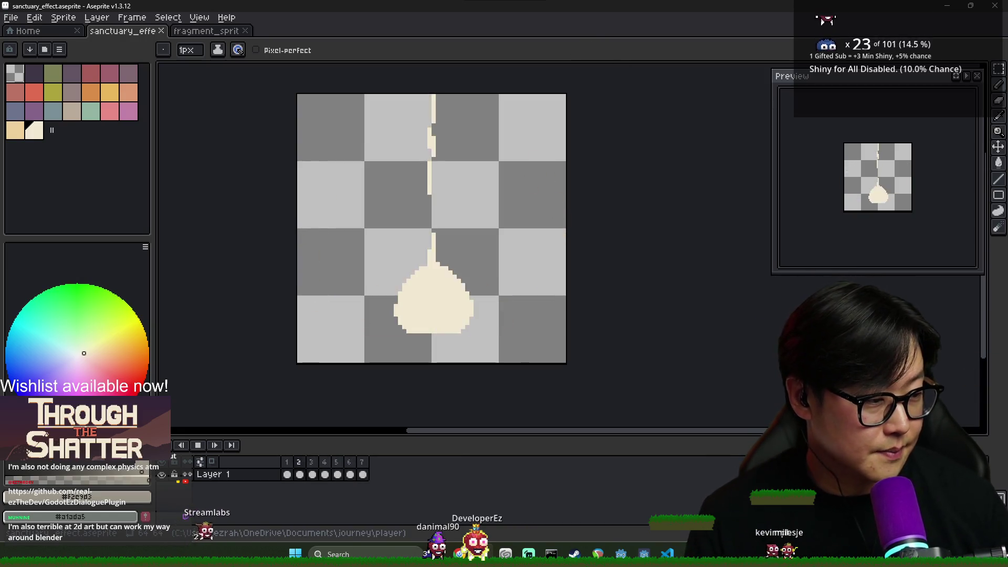
{"action": "key", "text": "alt+Tab"}
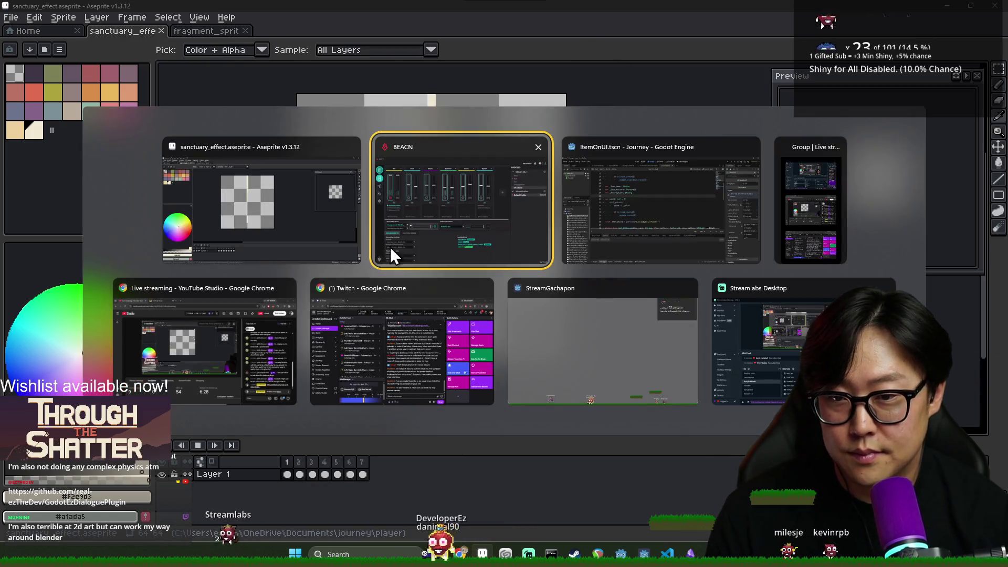
{"action": "key", "text": "Escape"}
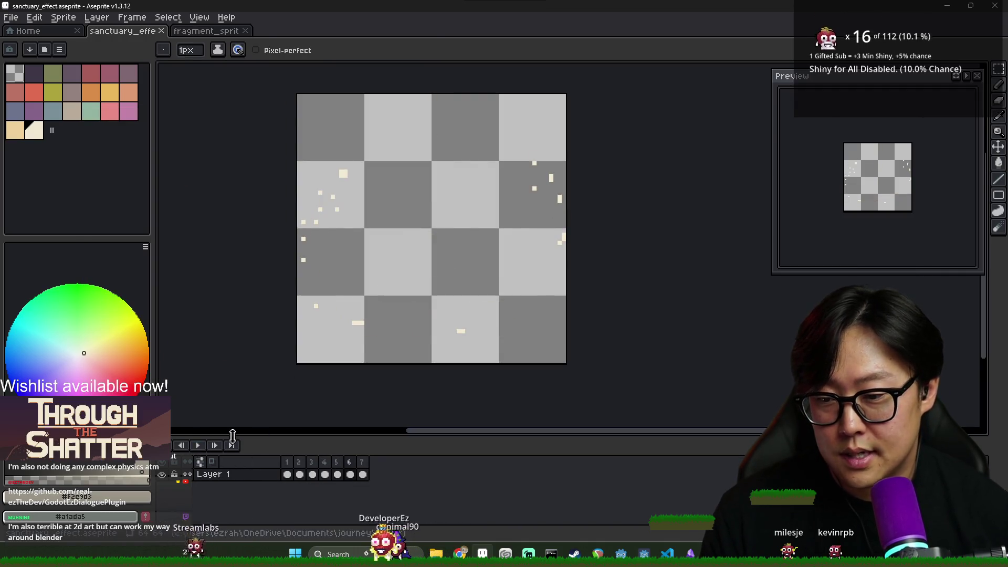
{"action": "key", "text": "alt+Tab"}
{"action": "key", "text": "Tab"}
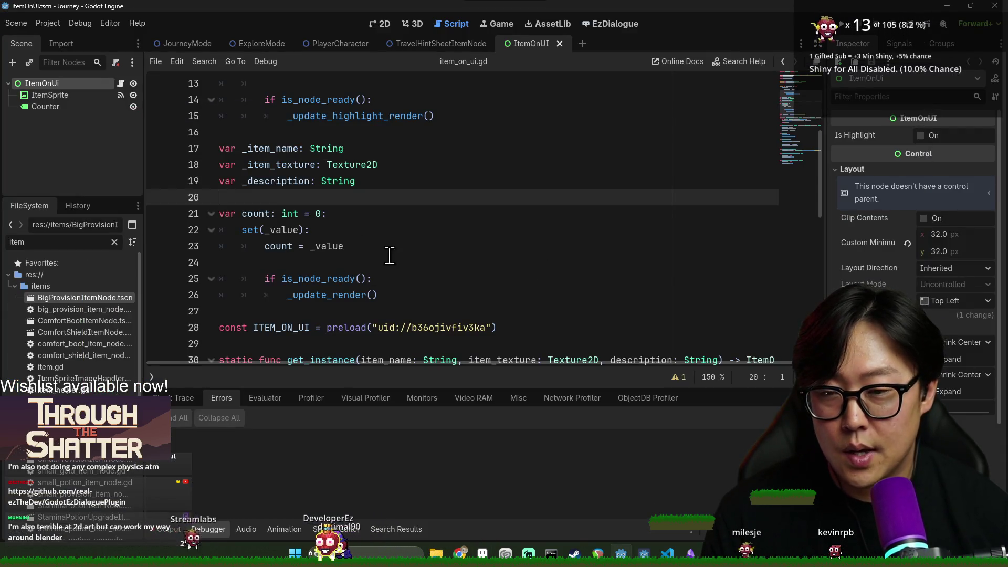
Step: In the EzDialogue sanctuary dialogue, select the sanctuary_bonus,provision signal arguments on line 011
{"action": "left_click", "coordinate": [608, 23]}
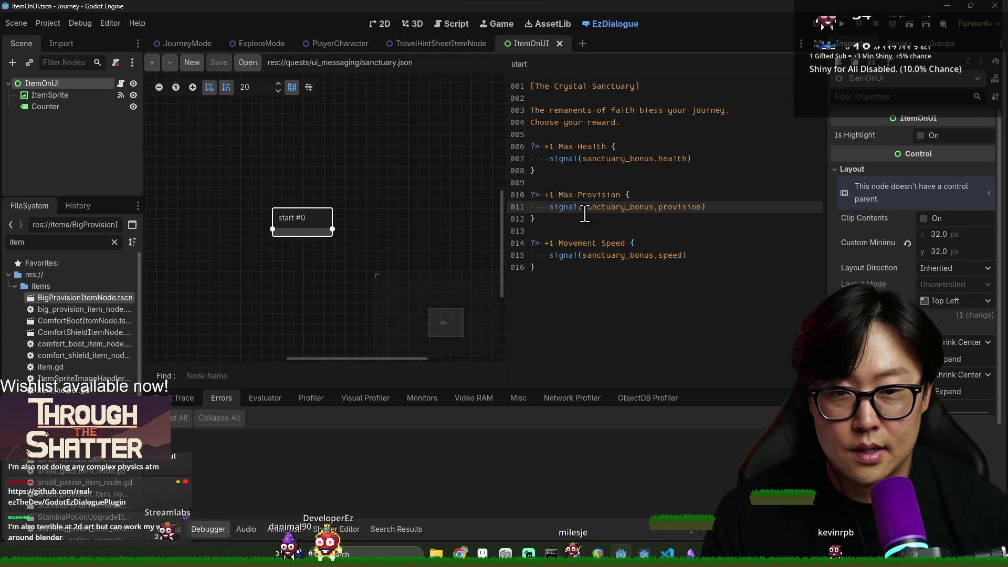
{"action": "double_click", "coordinate": [597, 208]}
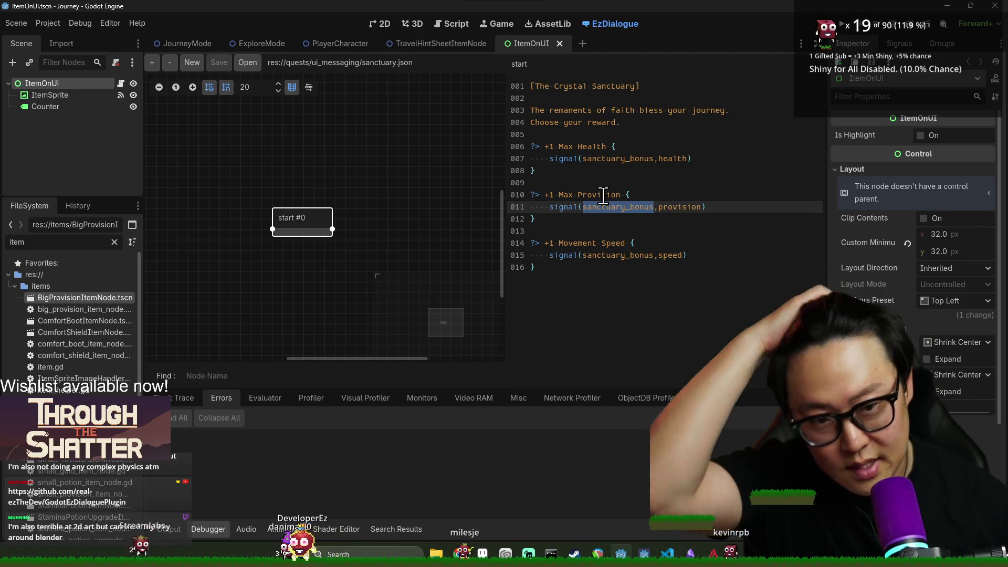
{"action": "left_click", "coordinate": [597, 208]}
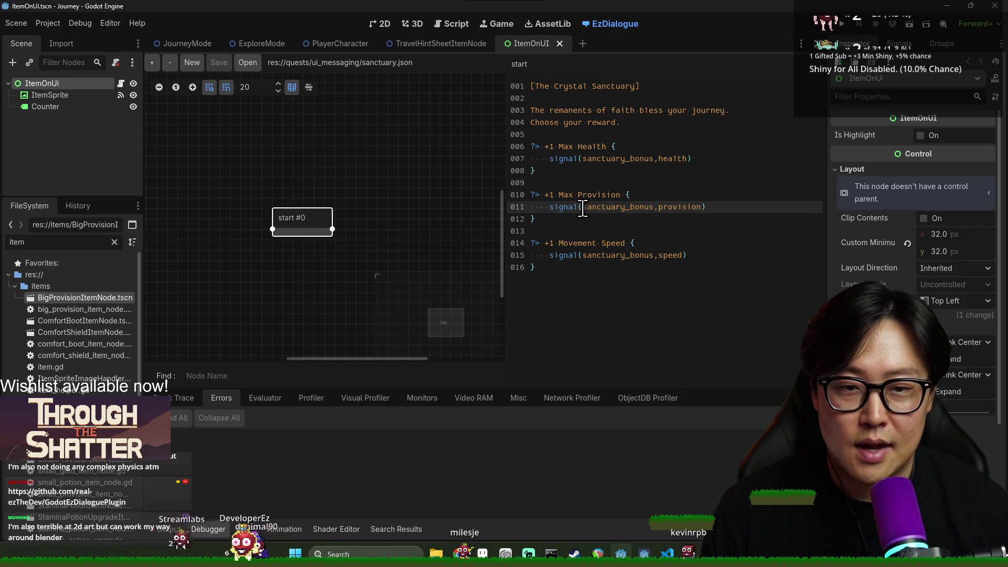
{"action": "left_click_drag", "start_coordinate": [583, 208], "coordinate": [701, 207]}
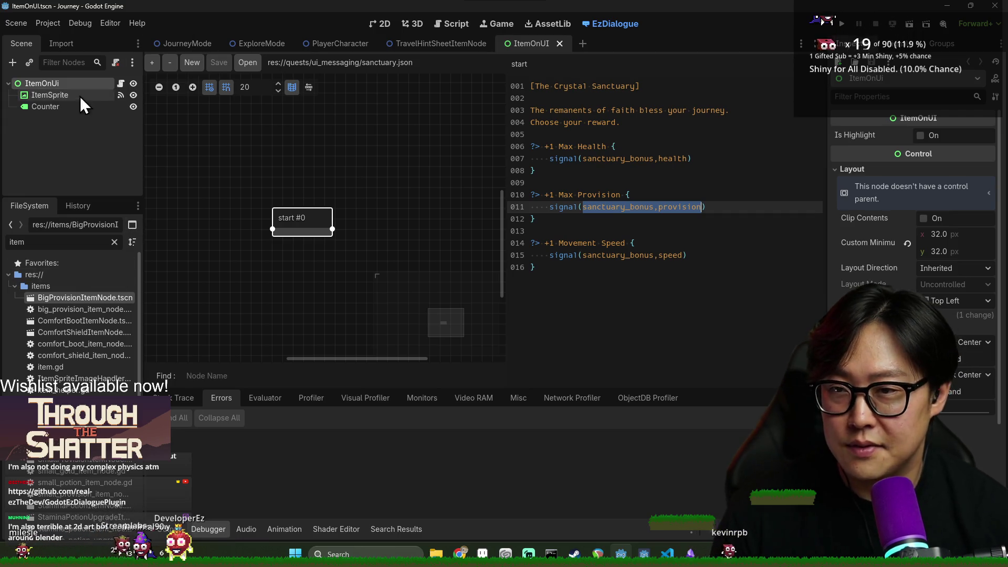
Step: Switch to the JourneyMode scene, enlarge the Scene dock and expand CanvasLayer to list its children
{"action": "left_click", "coordinate": [181, 43]}
{"action": "scroll", "coordinate": [79, 158], "scroll_direction": "down", "scroll_amount": 5}
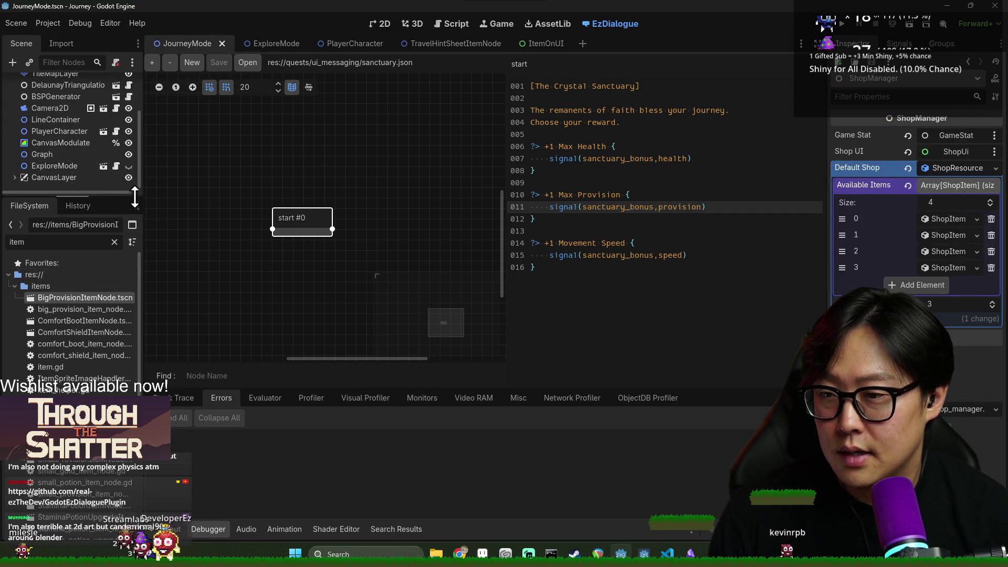
{"action": "mouse_move", "coordinate": [132, 196]}
{"action": "left_mouse_down"}
{"action": "mouse_move", "coordinate": [112, 221]}
{"action": "mouse_move", "coordinate": [94, 348]}
{"action": "left_mouse_up"}
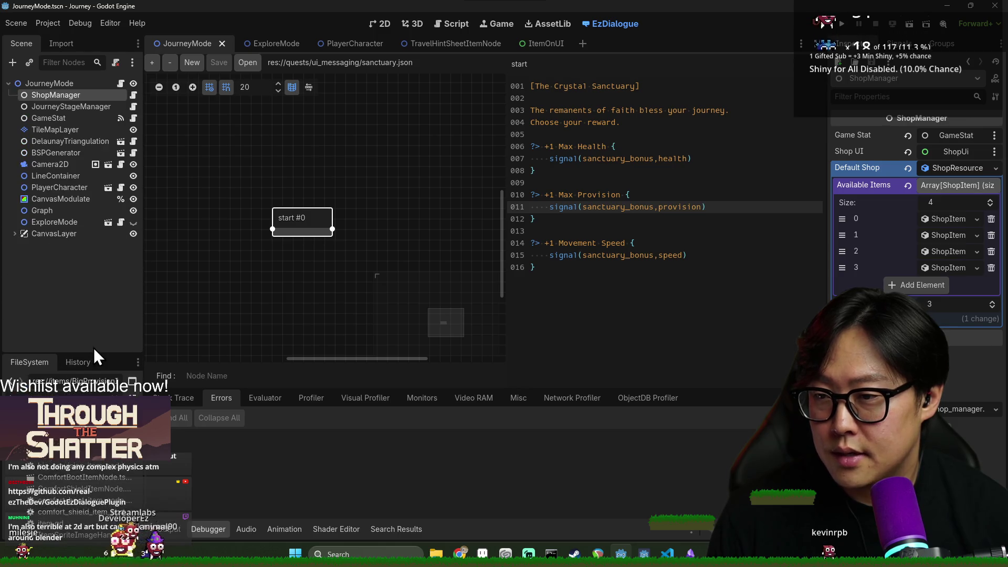
{"action": "left_click", "coordinate": [14, 234]}
{"action": "scroll", "coordinate": [71, 273], "scroll_direction": "down", "scroll_amount": 3}
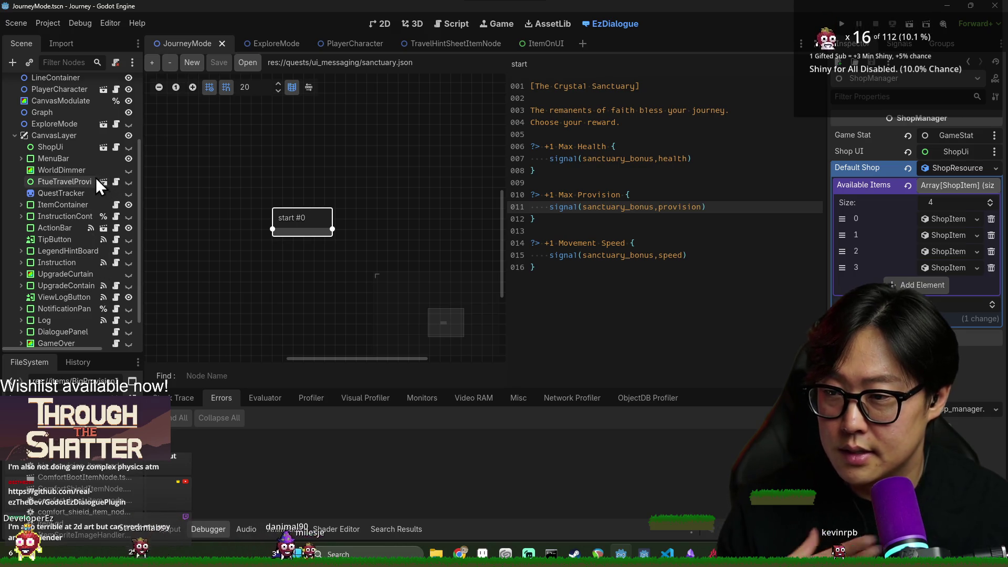
{"action": "scroll", "coordinate": [86, 185], "scroll_direction": "down", "scroll_amount": 1}
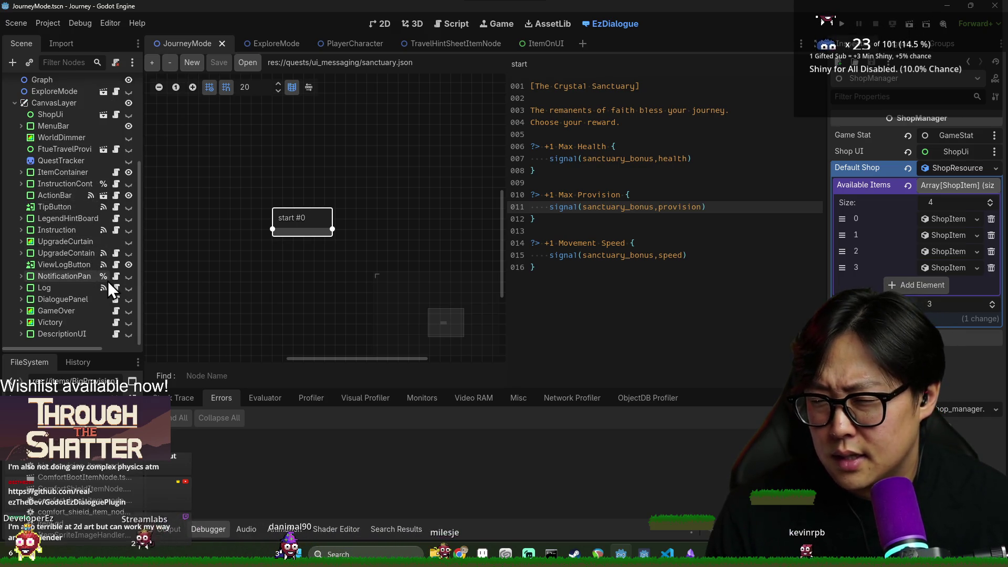
Step: Open DialogPanel.gd with a taller code editor and go to the end of the gain_item branch
{"action": "left_click", "coordinate": [115, 300]}
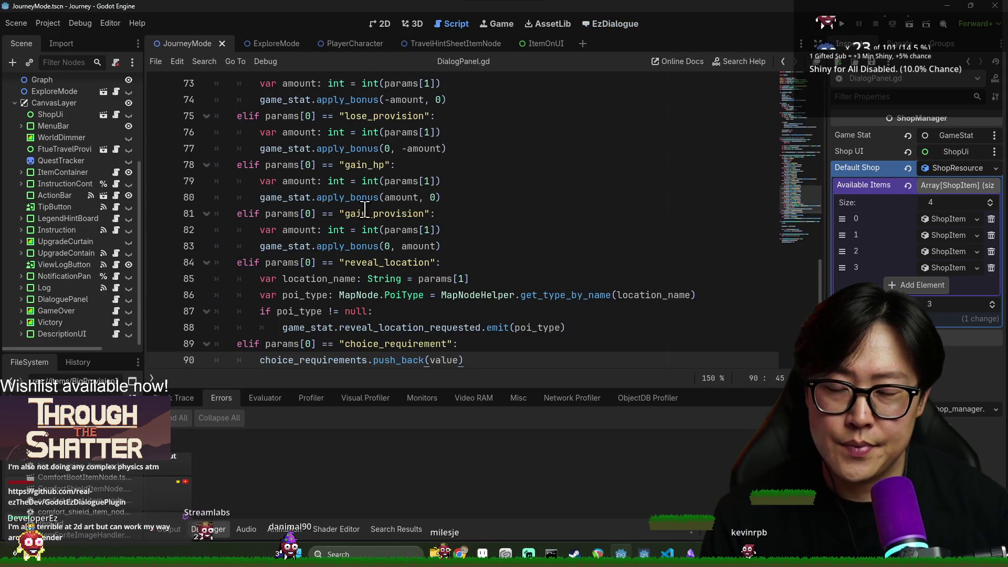
{"action": "left_click", "coordinate": [198, 529]}
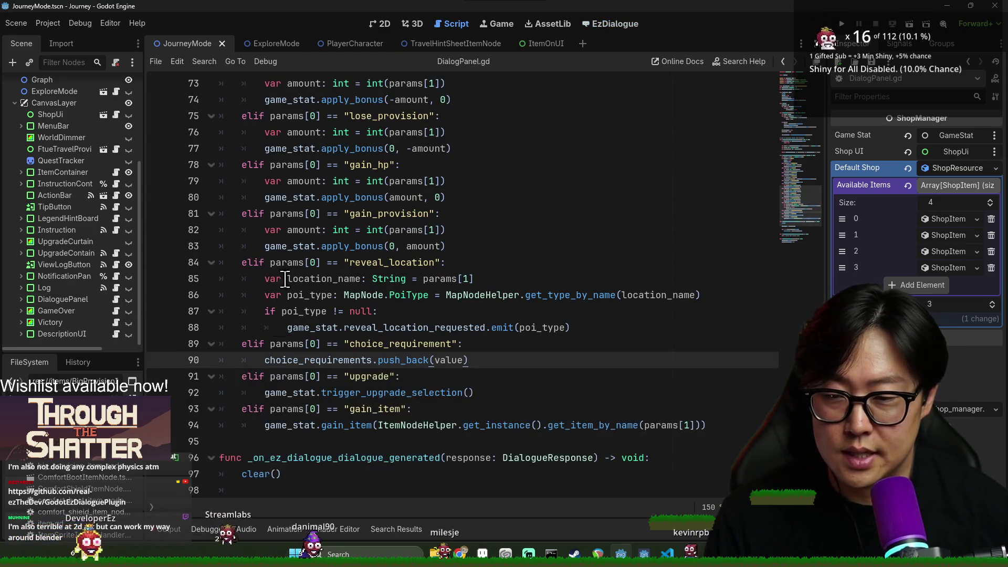
{"action": "scroll", "coordinate": [336, 236], "scroll_direction": "up", "scroll_amount": 8}
{"action": "mouse_move", "coordinate": [265, 165]}
{"action": "left_mouse_down"}
{"action": "mouse_move", "coordinate": [494, 165]}
{"action": "mouse_move", "coordinate": [431, 165]}
{"action": "left_mouse_up"}
{"action": "left_click", "coordinate": [423, 196]}
{"action": "scroll", "coordinate": [391, 280], "scroll_direction": "down", "scroll_amount": 6}
{"action": "scroll", "coordinate": [392, 280], "scroll_direction": "down", "scroll_amount": 3}
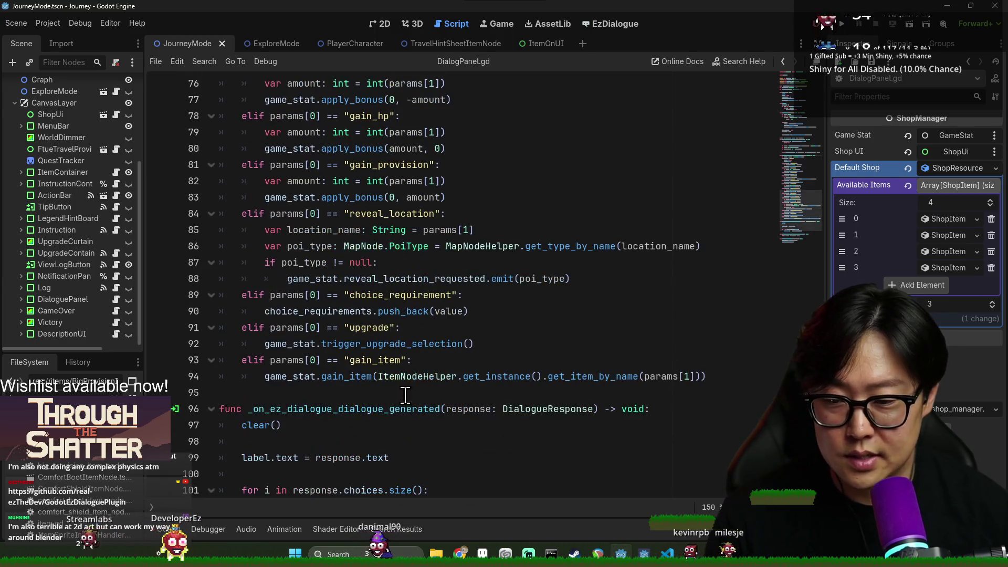
{"action": "left_click", "coordinate": [736, 376]}
Step: Add an elif param[0] == "sanctuary_bonus": condition after line 94
{"action": "key", "text": "Return"}
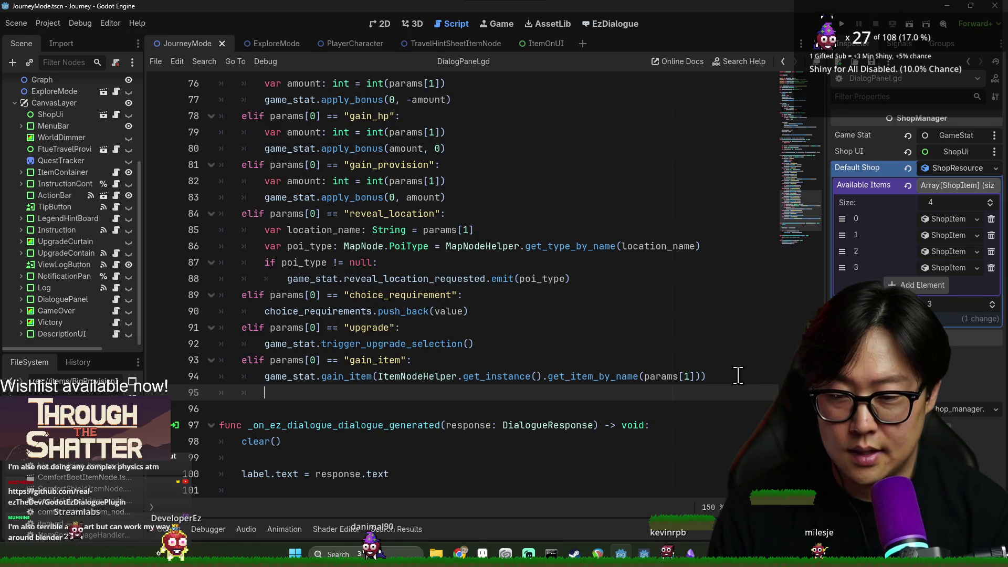
{"action": "type", "text": "if param[0"}
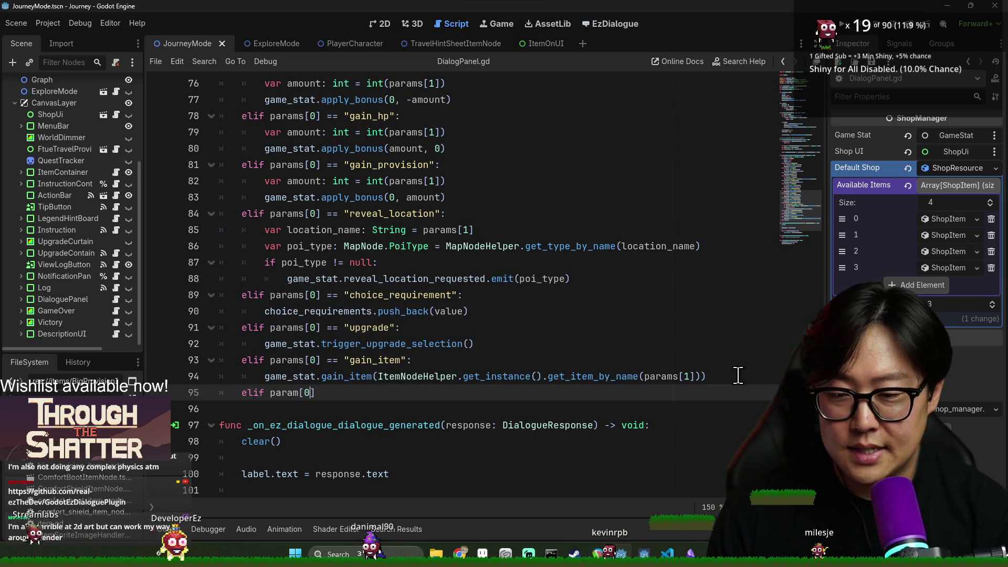
{"action": "type", "text": "\"sanctuary_bonus"}
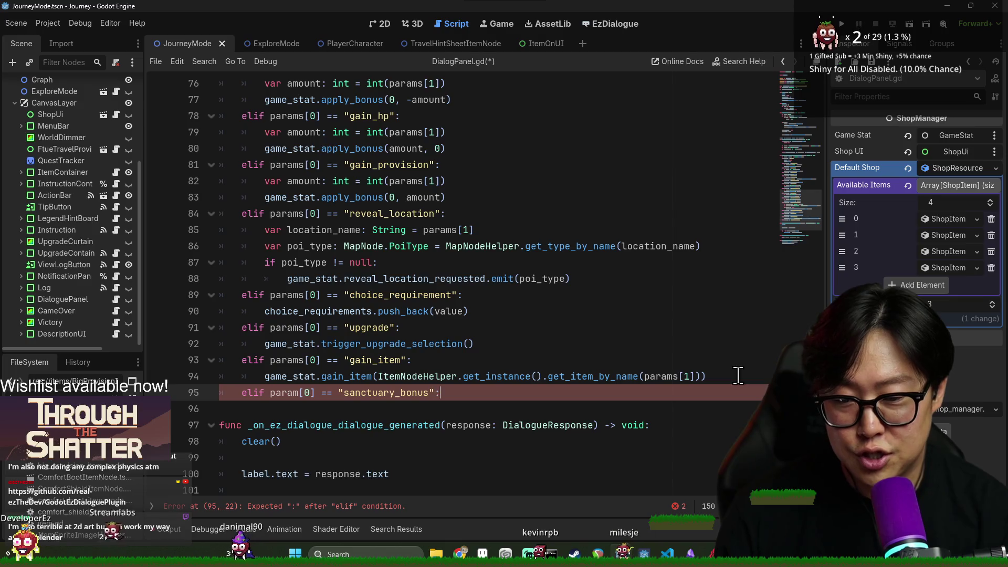
{"action": "type", "text": "\":"}
{"action": "key", "text": "Return"}
{"action": "scroll", "coordinate": [396, 311], "scroll_direction": "up", "scroll_amount": 5}
{"action": "scroll", "coordinate": [396, 311], "scroll_direction": "up", "scroll_amount": 5}
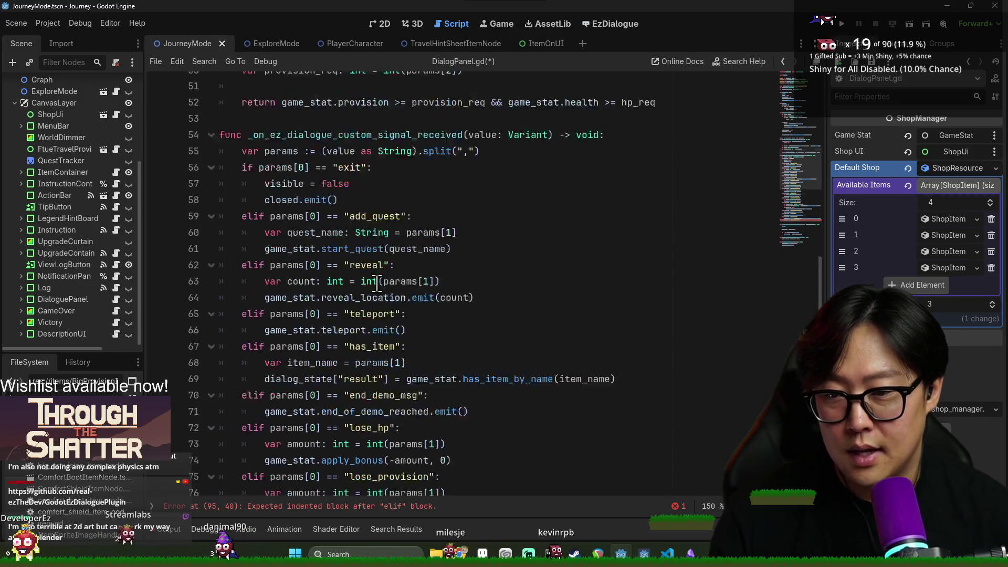
{"action": "scroll", "coordinate": [284, 239], "scroll_direction": "down", "scroll_amount": 9}
{"action": "scroll", "coordinate": [283, 239], "scroll_direction": "up", "scroll_amount": 4}
{"action": "scroll", "coordinate": [305, 273], "scroll_direction": "down", "scroll_amount": 7}
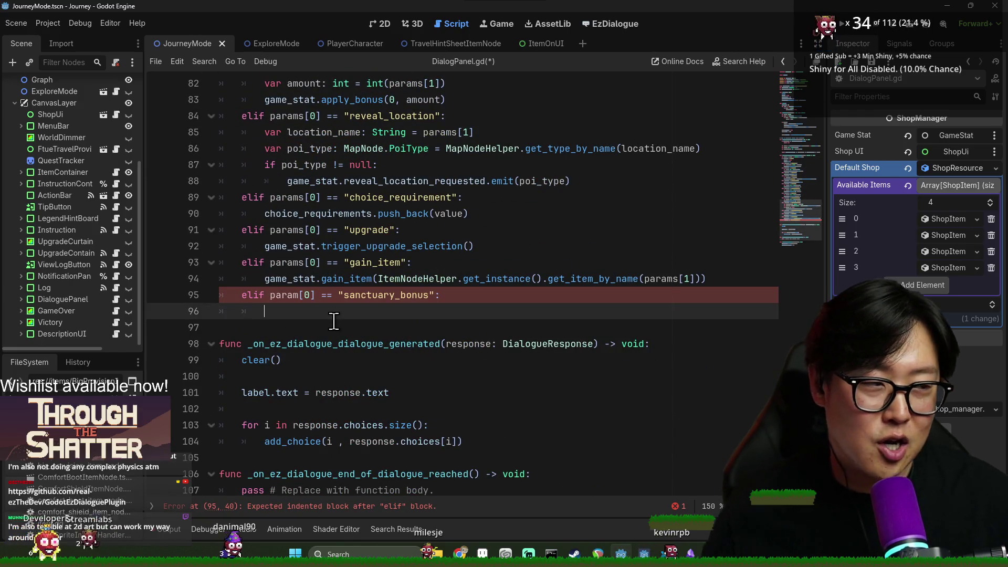
Step: Copy line 94's gain_item call into the sanctuary_bonus branch body with matching indentation
{"action": "triple_click", "coordinate": [321, 279]}
{"action": "key", "text": "ctrl+c"}
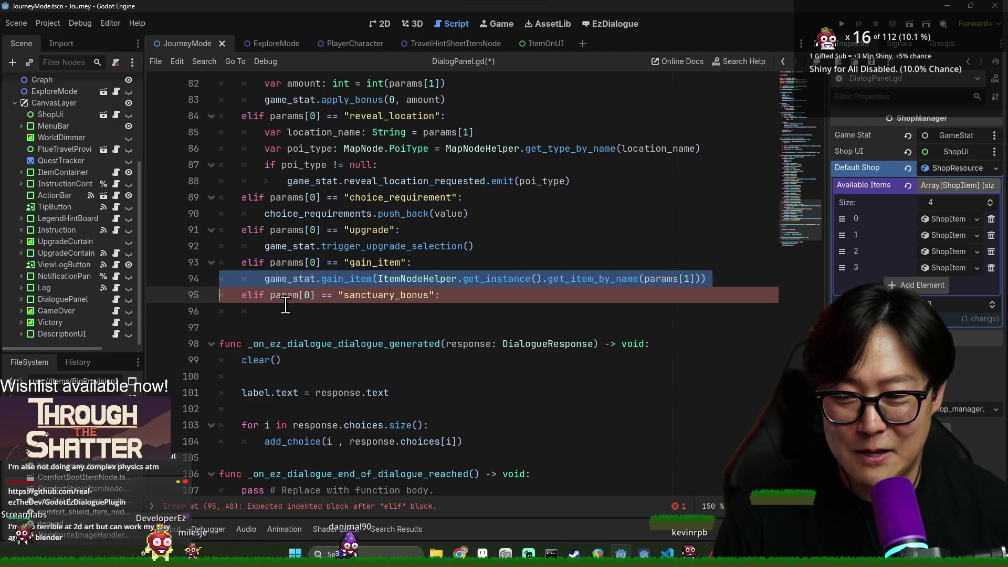
{"action": "left_click", "coordinate": [323, 312]}
{"action": "key", "text": "ctrl+v"}
{"action": "key", "text": "shift+Tab"}
{"action": "key", "text": "shift+Tab"}
{"action": "left_click", "coordinate": [314, 329]}
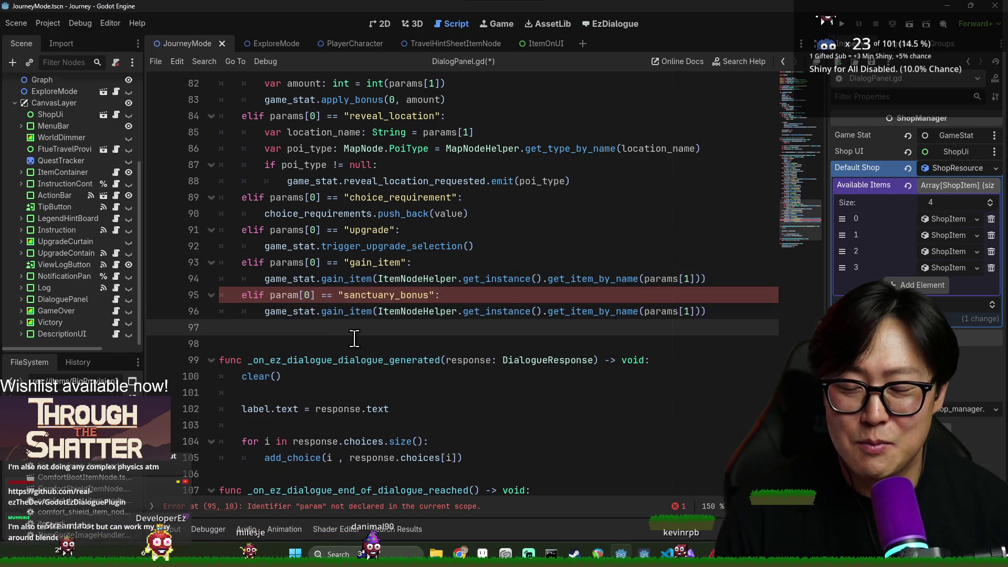
{"action": "scroll", "coordinate": [355, 339], "scroll_direction": "up", "scroll_amount": 10}
{"action": "scroll", "coordinate": [367, 334], "scroll_direction": "down", "scroll_amount": 6}
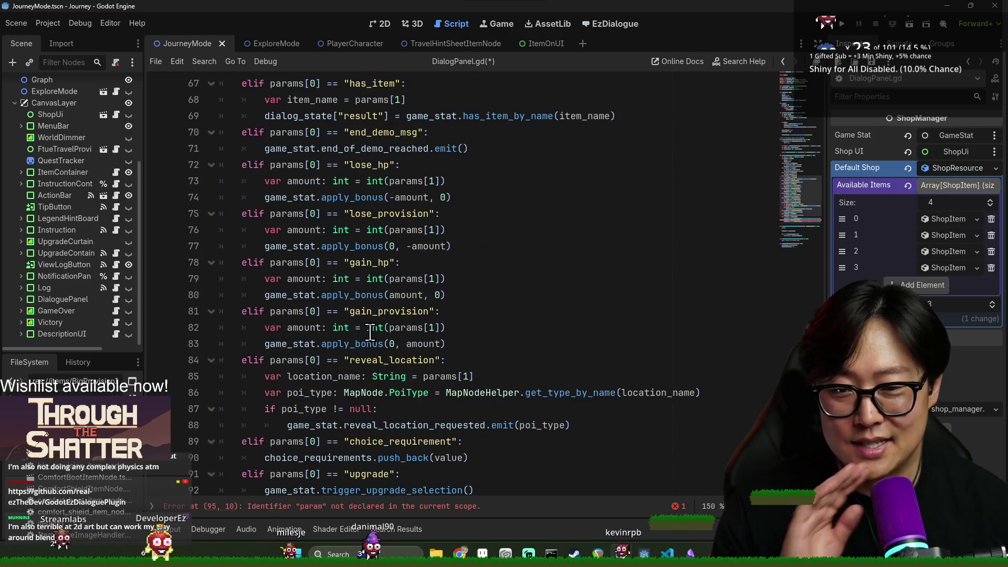
{"action": "scroll", "coordinate": [368, 331], "scroll_direction": "down", "scroll_amount": 5}
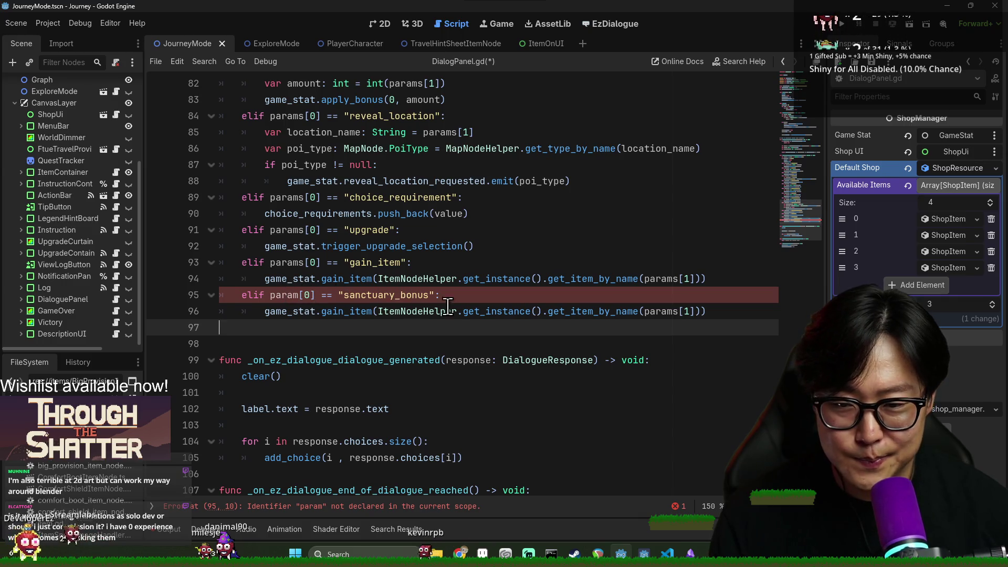
{"action": "left_click", "coordinate": [380, 313]}
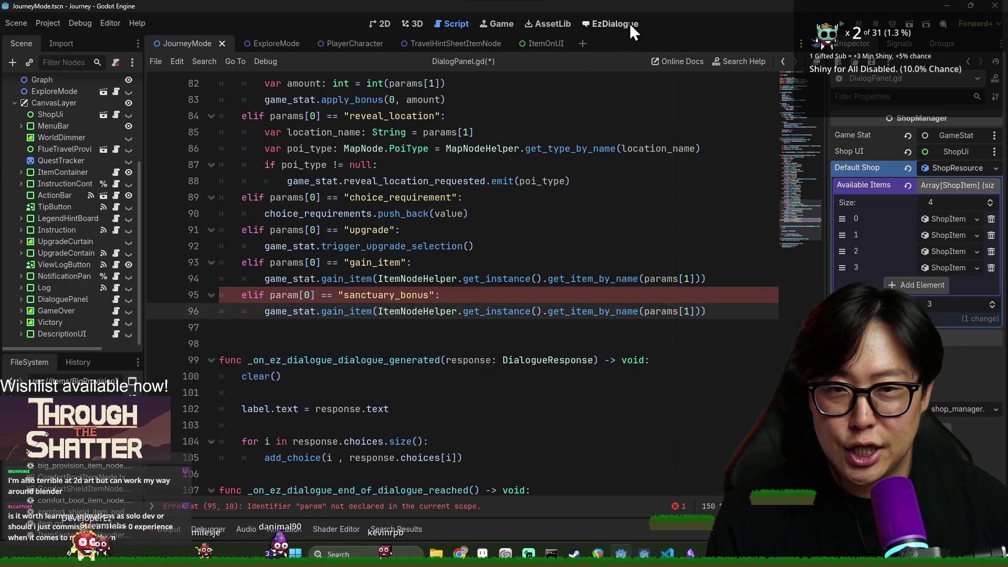
Step: Check sanctuary.json's health, provision and speed signals, then open a new line after line 95 of DialogPanel.gd
{"action": "left_click", "coordinate": [617, 24]}
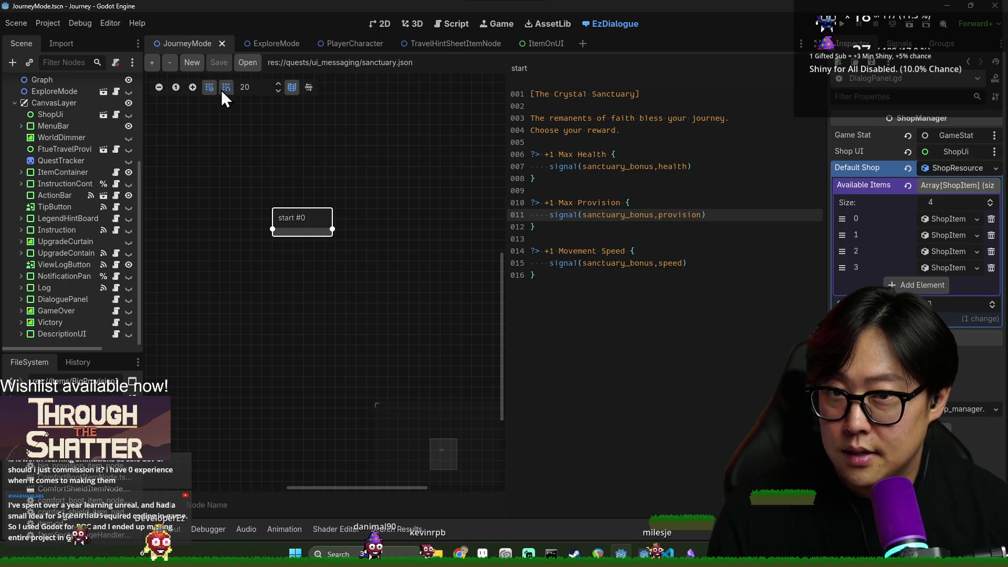
{"action": "left_click", "coordinate": [381, 24]}
{"action": "left_click", "coordinate": [455, 23]}
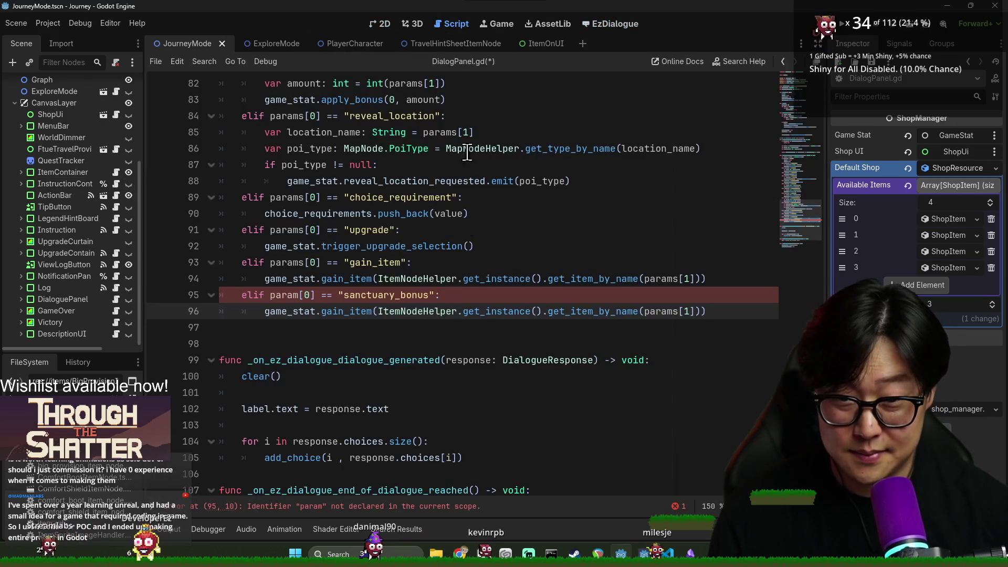
{"action": "left_click", "coordinate": [473, 296]}
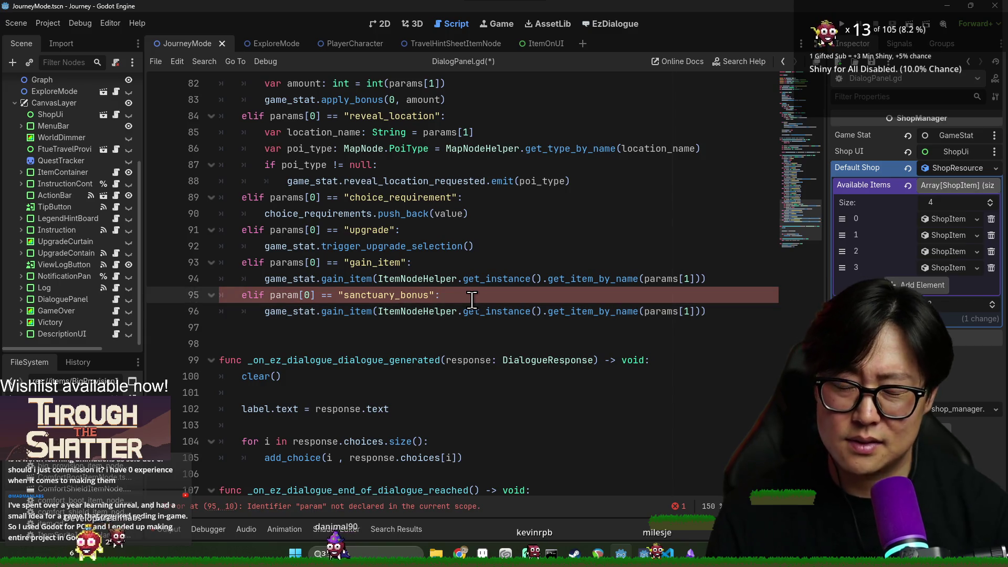
{"action": "key", "text": "Return"}
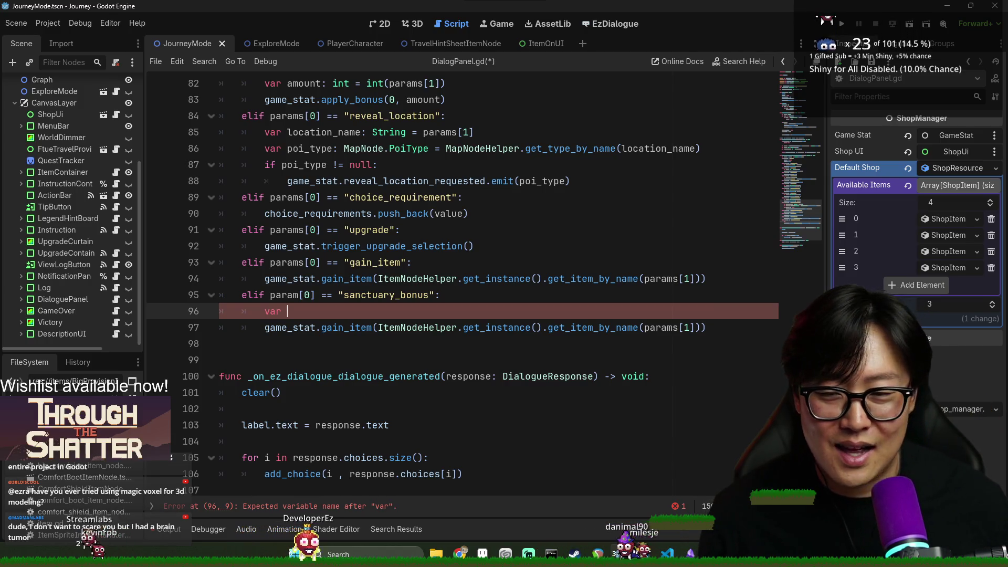
Step: Declare type = params[1] in the sanctuary_bonus branch and correct param to params on line 95
{"action": "key", "text": "Delete"}
{"action": "key", "text": "ctrl+z"}
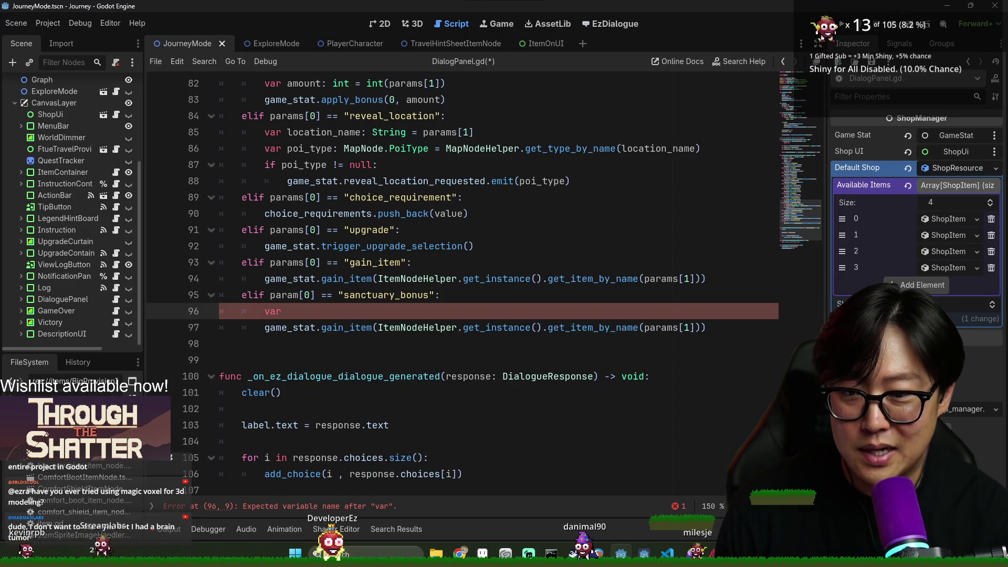
{"action": "type", "text": "pe: String"}
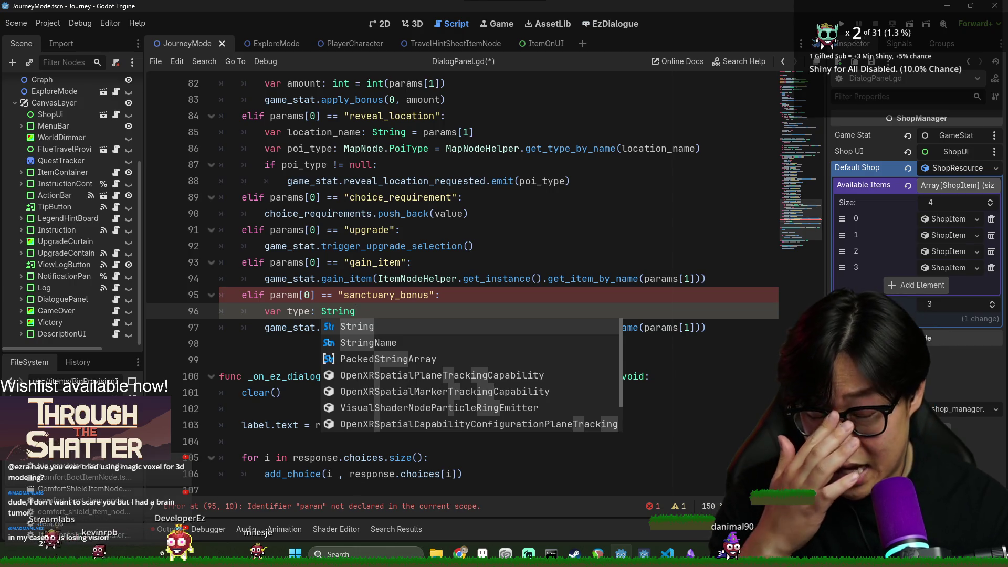
{"action": "type", "text": "="}
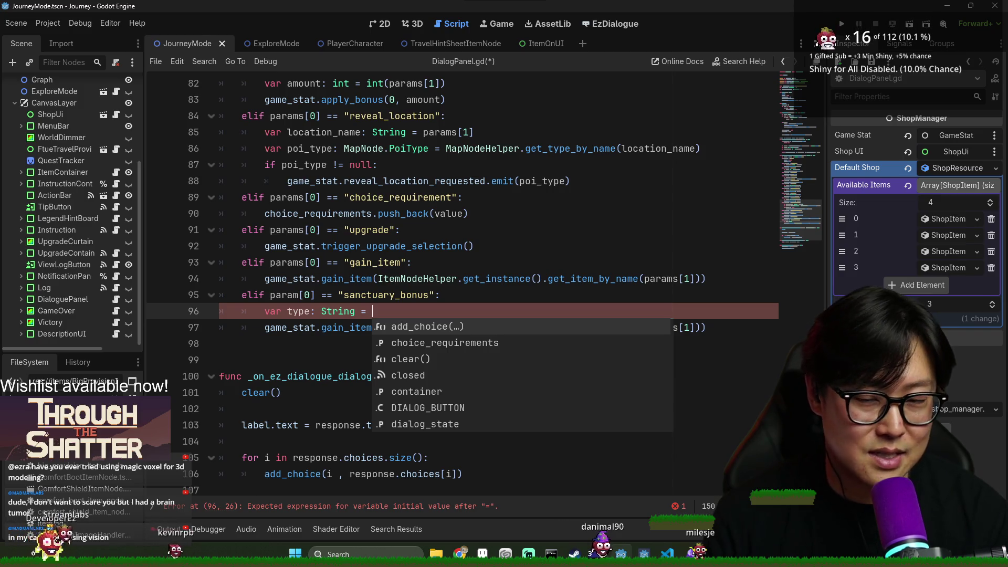
{"action": "type", "text": "g"}
{"action": "key", "text": "BackSpace"}
{"action": "type", "text": "param"}
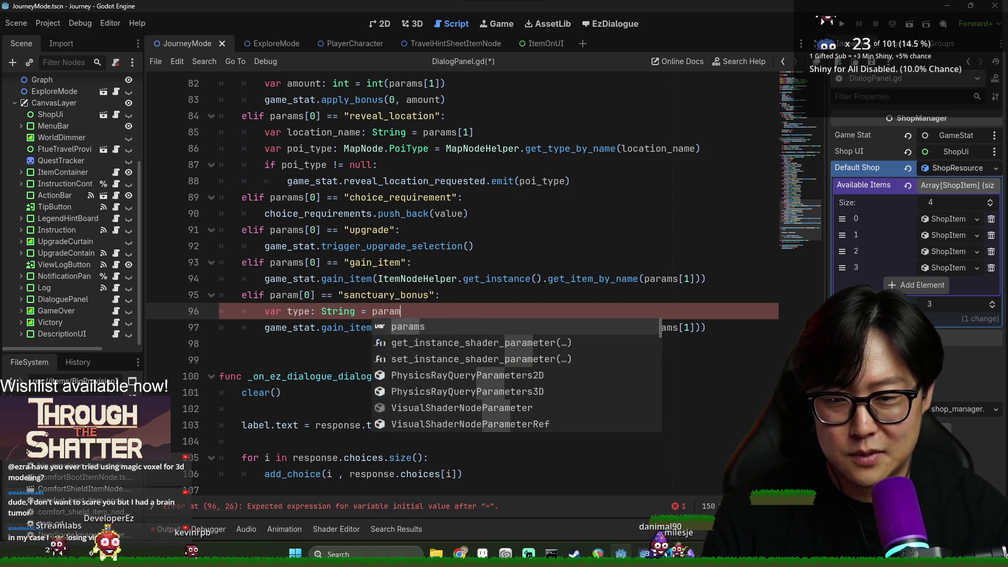
{"action": "type", "text": "s[1]"}
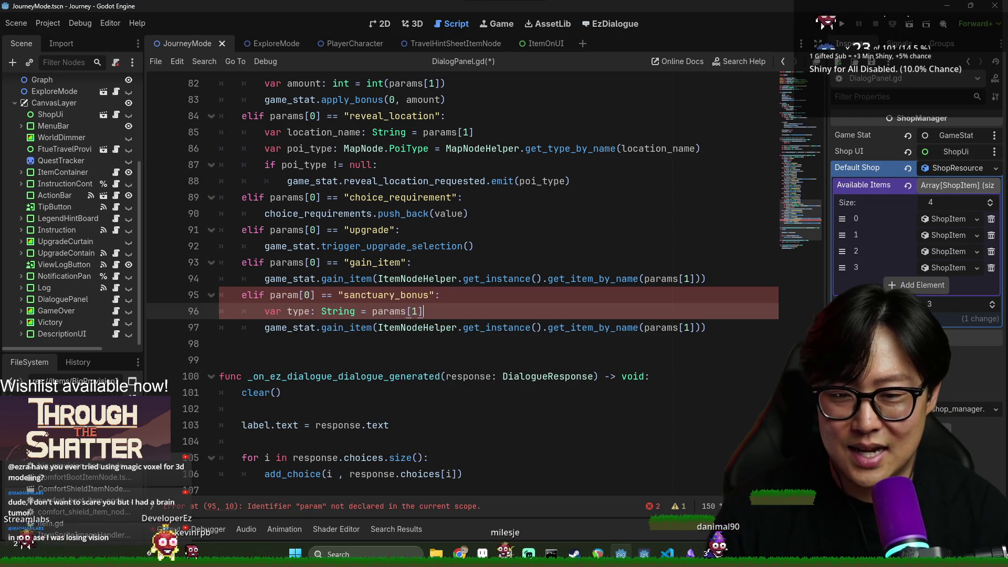
{"action": "left_click", "coordinate": [299, 295]}
{"action": "type", "text": "s"}
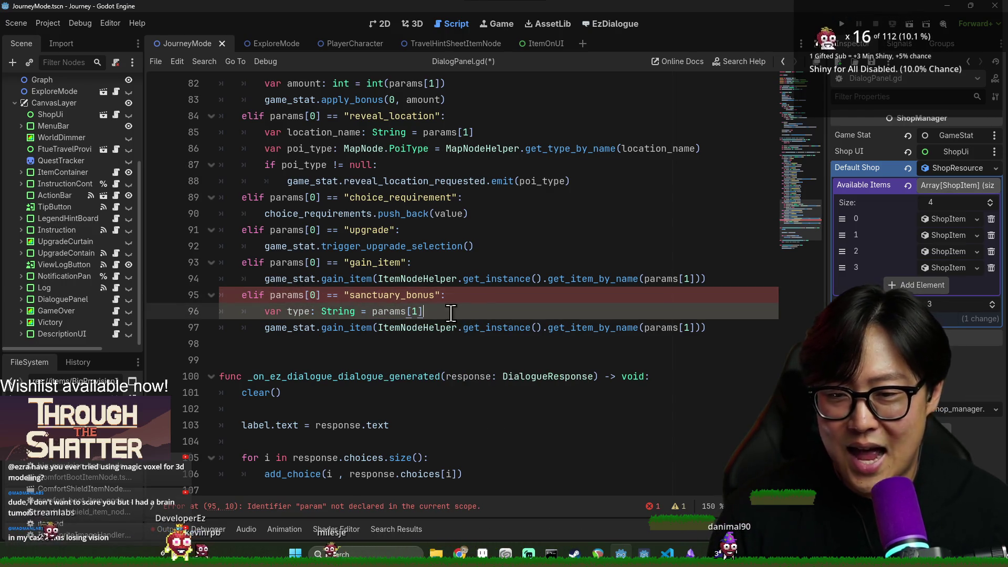
{"action": "left_click", "coordinate": [491, 311]}
{"action": "double_click", "coordinate": [298, 312]}
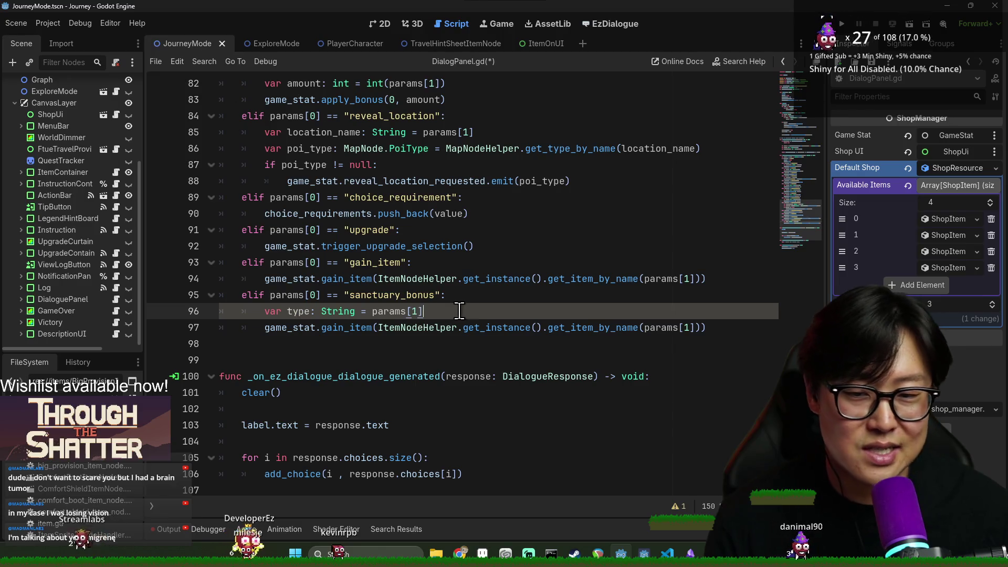
{"action": "left_click", "coordinate": [568, 312]}
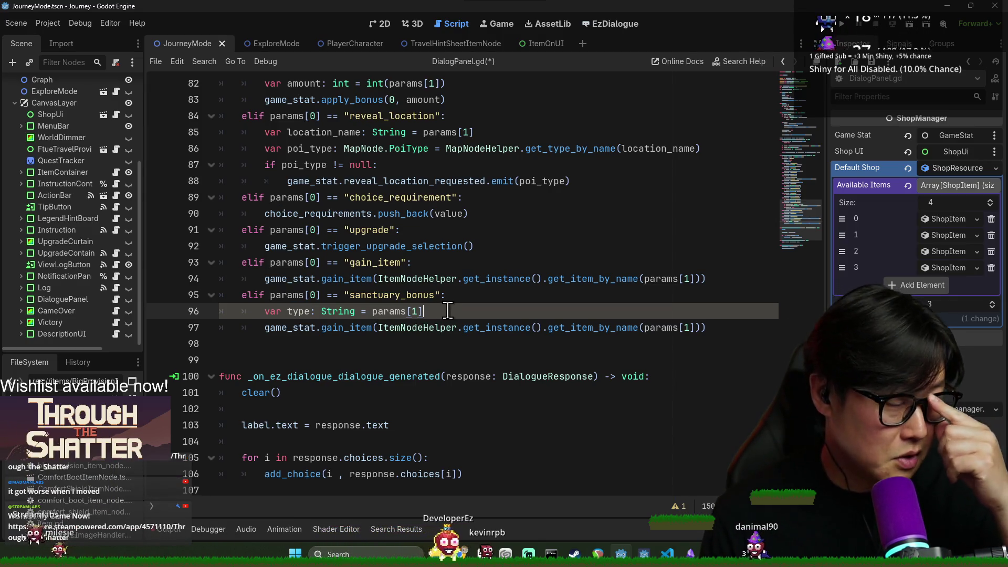
Step: Add an if type == "health": case and start an elif type == case below it
{"action": "key", "text": "Return"}
{"action": "type", "text": "type"}
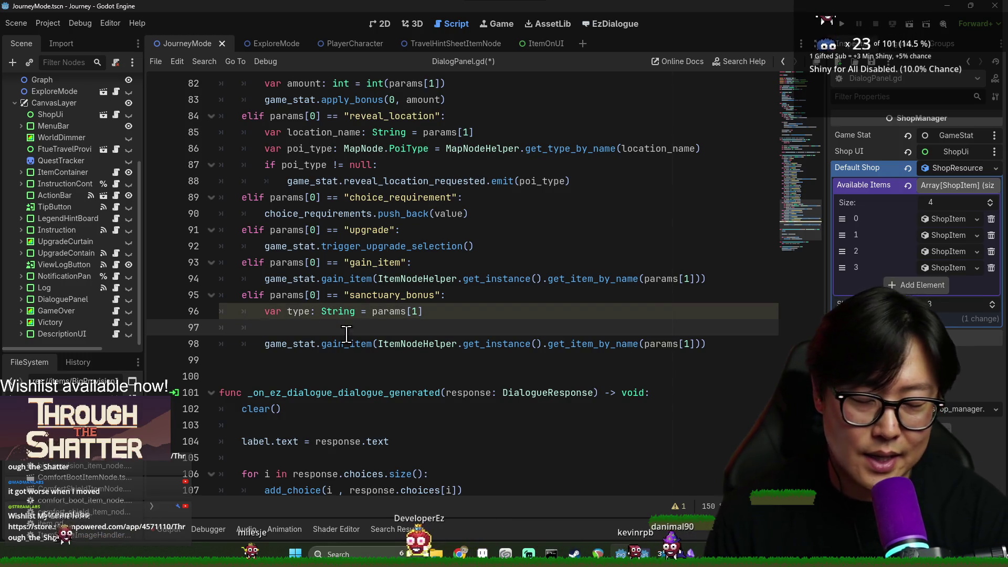
{"action": "type", "text": "if type"}
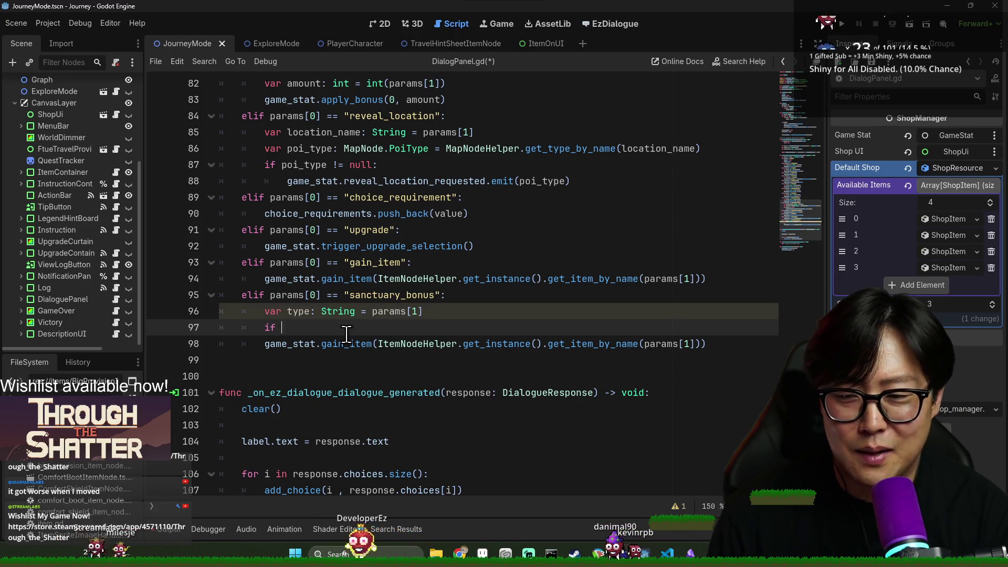
{"action": "type", "text": " == \"health\""}
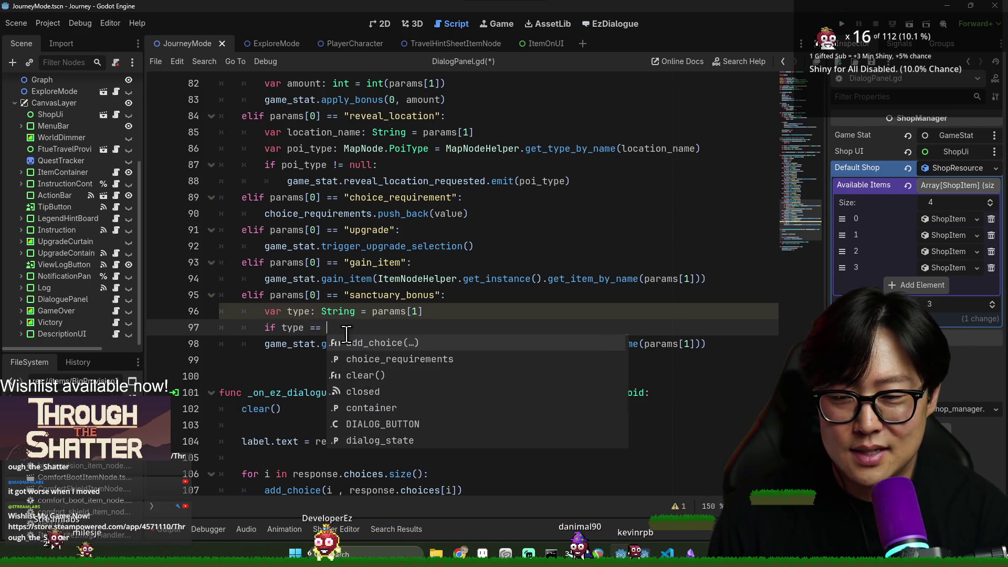
{"action": "type", "text": ":"}
{"action": "key", "text": "Return"}
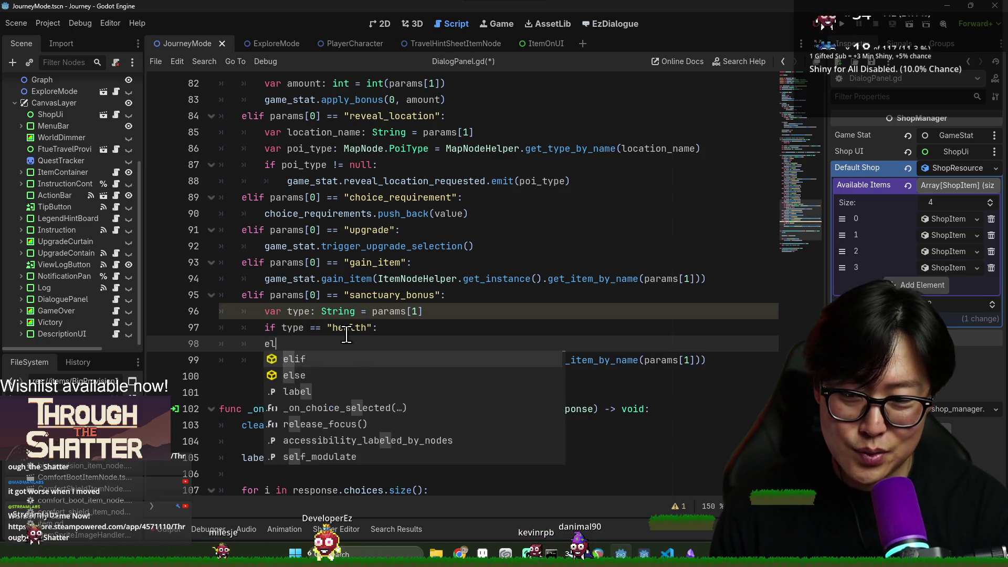
{"action": "key", "text": "Return"}
{"action": "type", "text": "type ==\""}
{"action": "key", "text": "BackSpace"}
{"action": "type", "text": "\""}
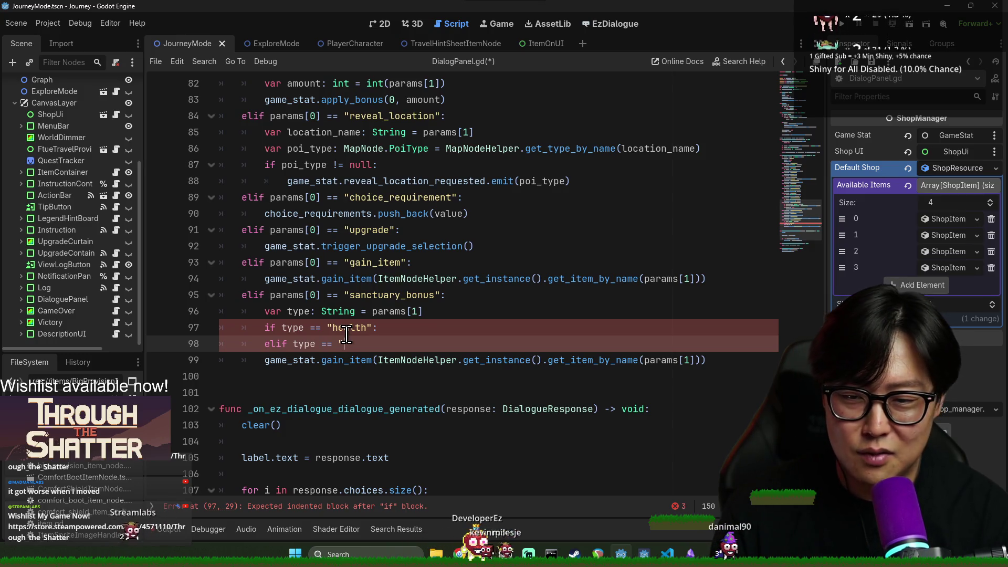
Step: Confirm the provision signal name in sanctuary.json and finish the provision case condition
{"action": "key", "text": "alt+Tab"}
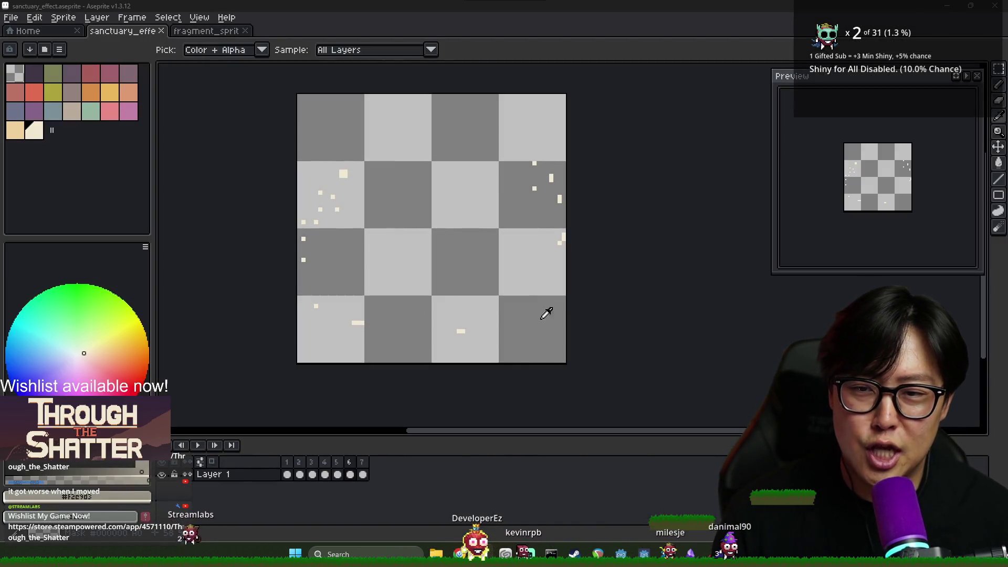
{"action": "key", "text": "alt+Tab"}
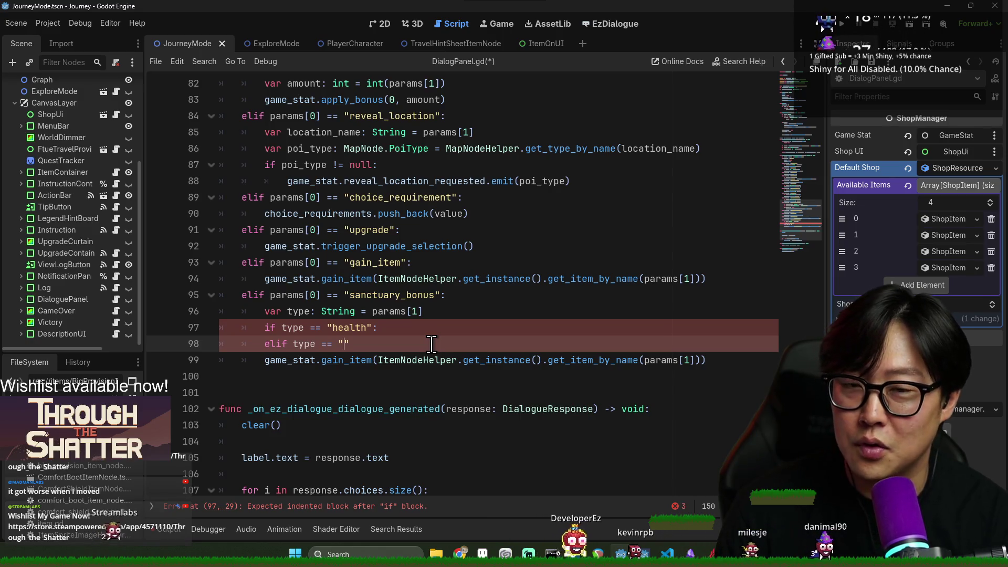
{"action": "left_click", "coordinate": [638, 24]}
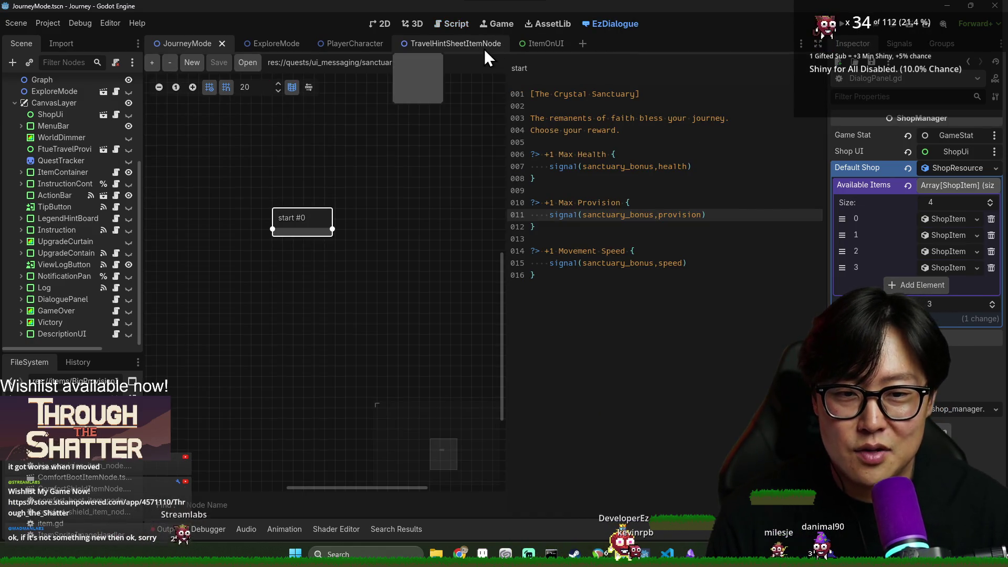
{"action": "double_click", "coordinate": [686, 220]}
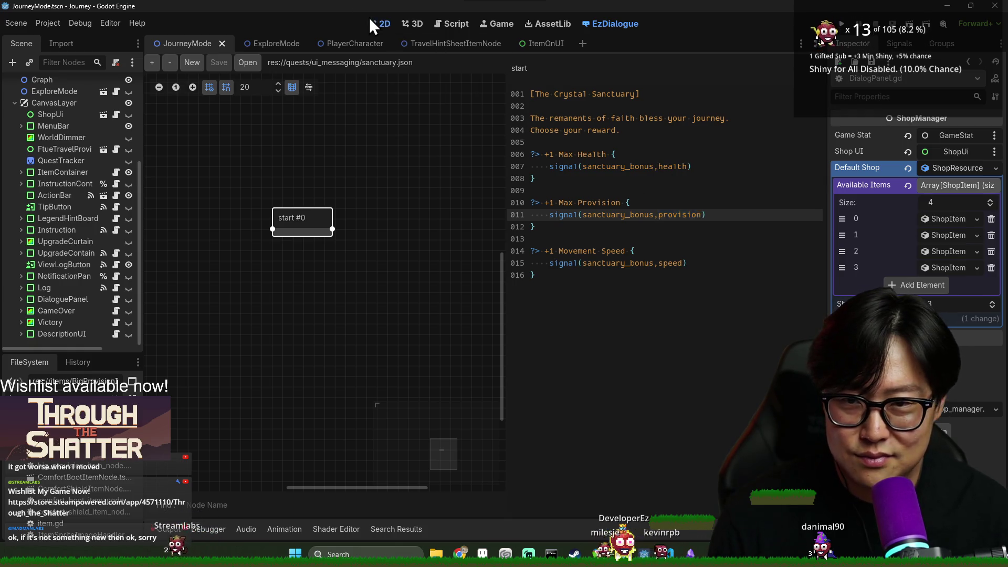
{"action": "left_click", "coordinate": [374, 24]}
{"action": "left_click", "coordinate": [449, 24]}
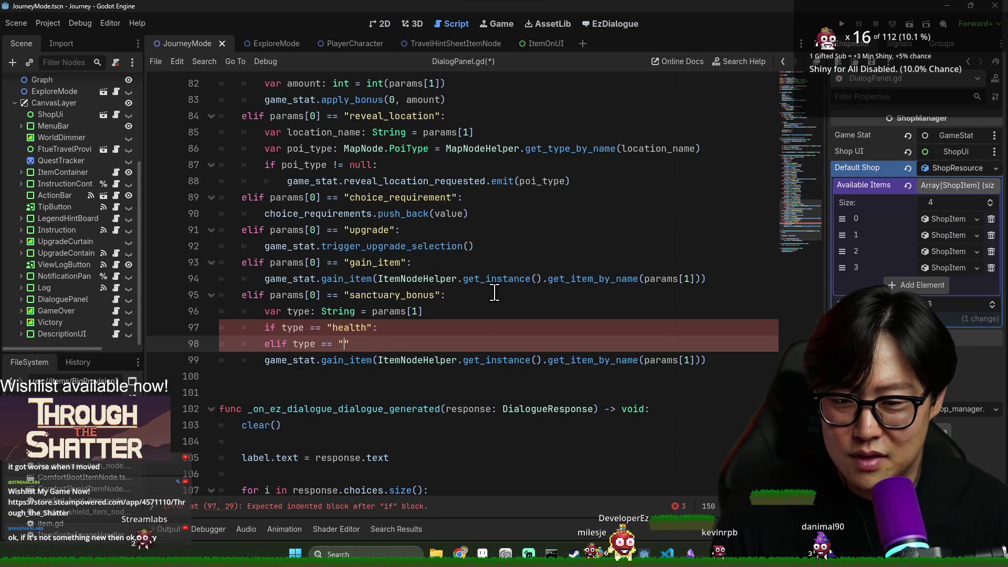
{"action": "type", "text": ":"}
Step: Add an elif type == "speed": case with pass as its body
{"action": "key", "text": "Return"}
{"action": "type", "text": "elif t"}
{"action": "type", "text": "ype == \"spee"}
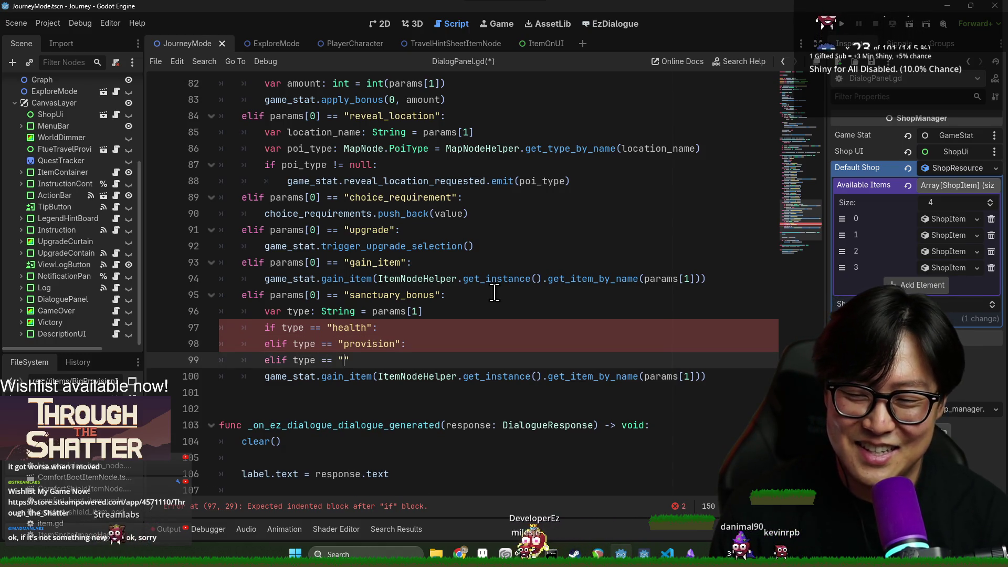
{"action": "type", "text": "d\":"}
{"action": "key", "text": "Return"}
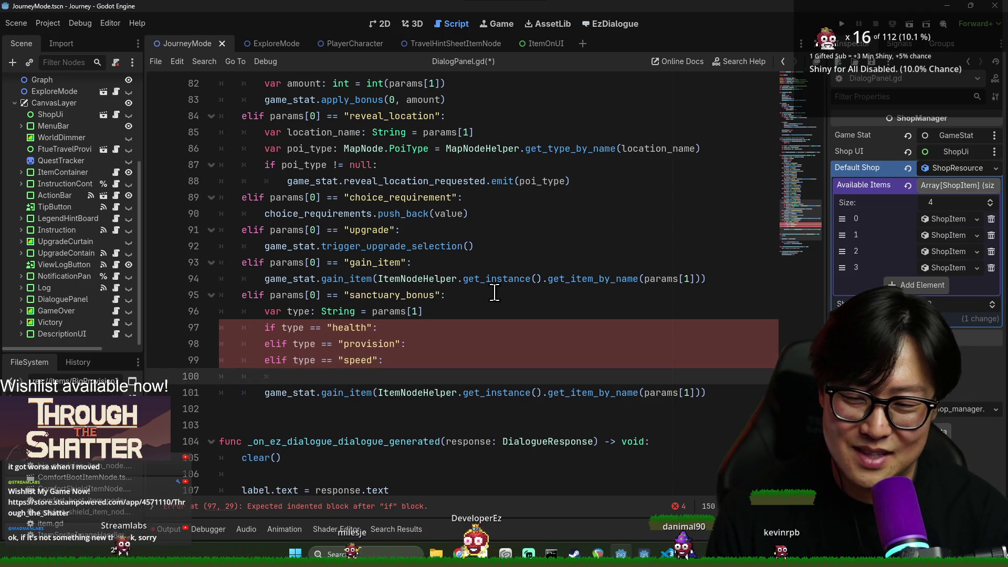
{"action": "type", "text": "pass"}
Step: Delete the leftover gain_item line, stub the provision and health cases with pass, and save
{"action": "left_click_drag", "start_coordinate": [597, 385], "coordinate": [727, 390]}
{"action": "key", "text": "BackSpace"}
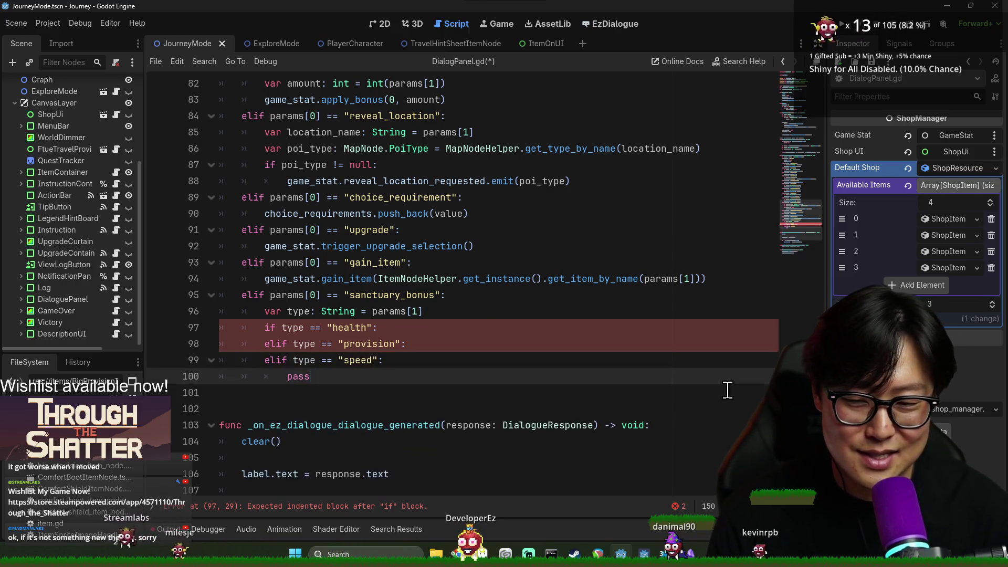
{"action": "left_click", "coordinate": [439, 343]}
{"action": "key", "text": "Return"}
{"action": "type", "text": "pass"}
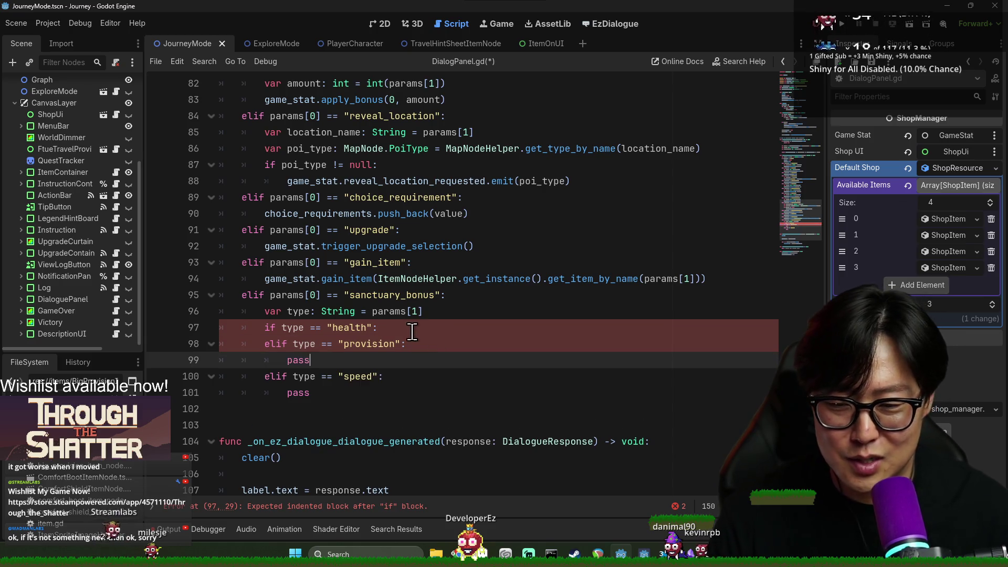
{"action": "left_click", "coordinate": [413, 332]}
{"action": "key", "text": "Return"}
{"action": "type", "text": "pass"}
{"action": "key", "text": "ctrl+s"}
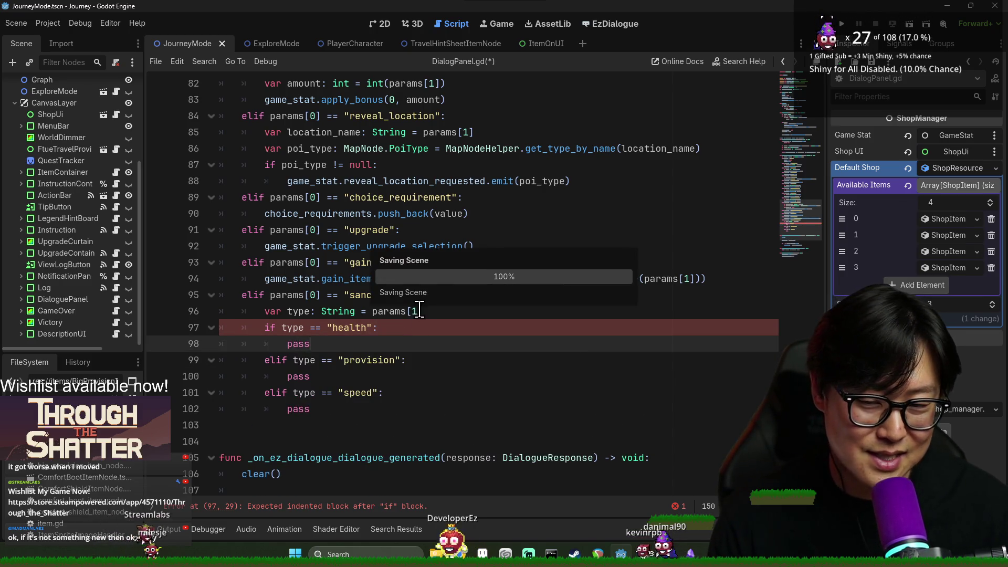
{"action": "left_click", "coordinate": [560, 359]}
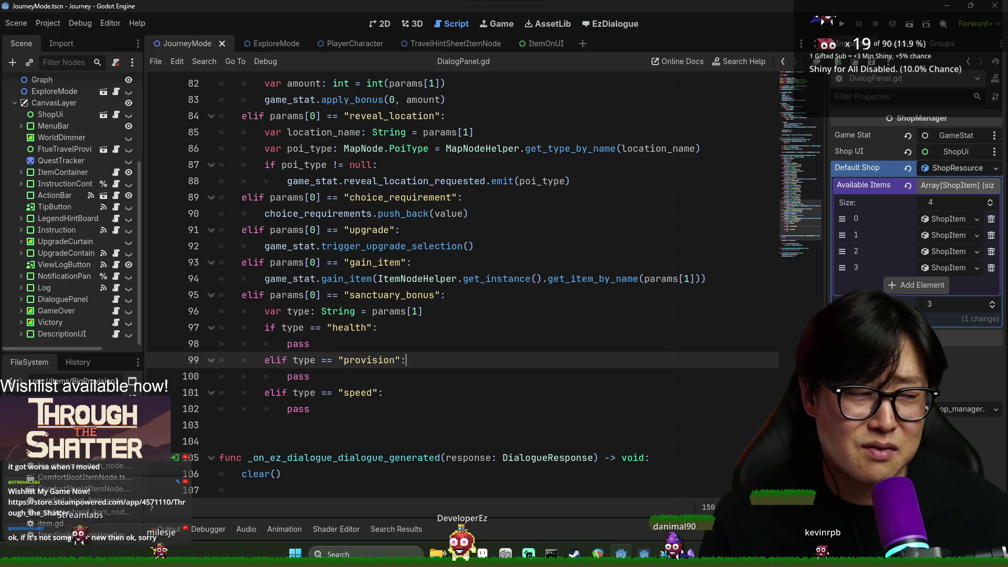
{"action": "left_click", "coordinate": [524, 409]}
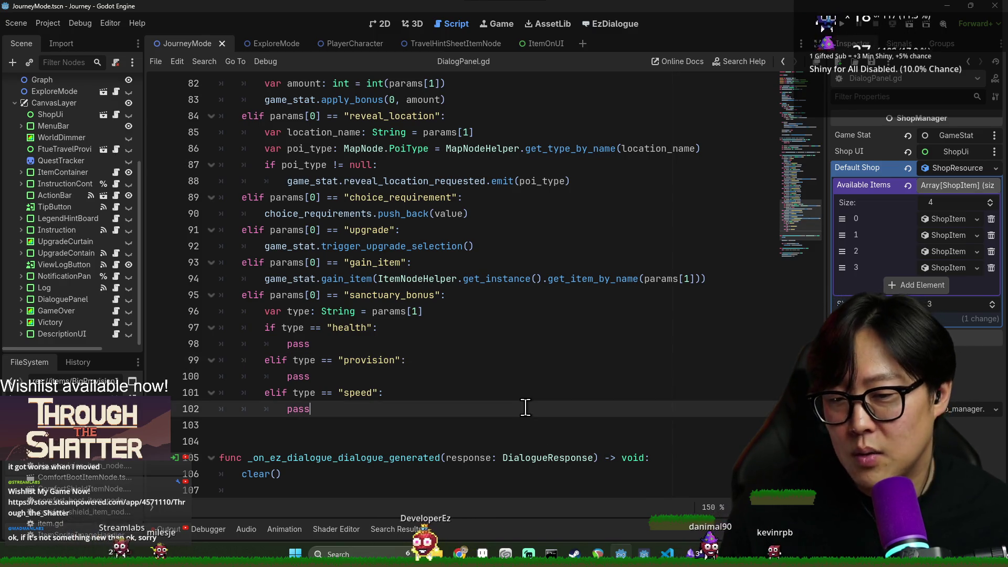
{"action": "key", "text": "ctrl+s"}
{"action": "left_click", "coordinate": [392, 371]}
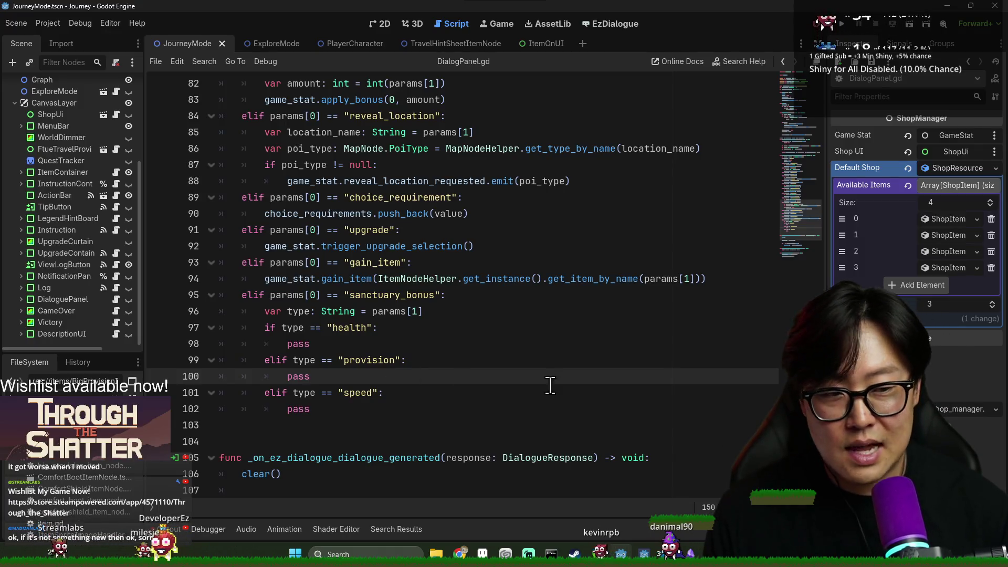
{"action": "left_click", "coordinate": [406, 342]}
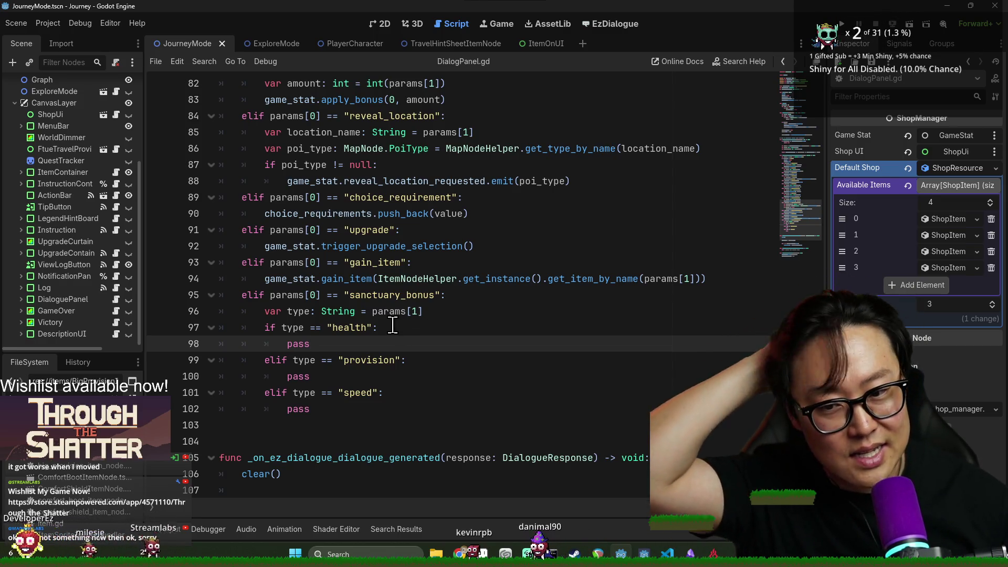
{"action": "left_click", "coordinate": [395, 327]}
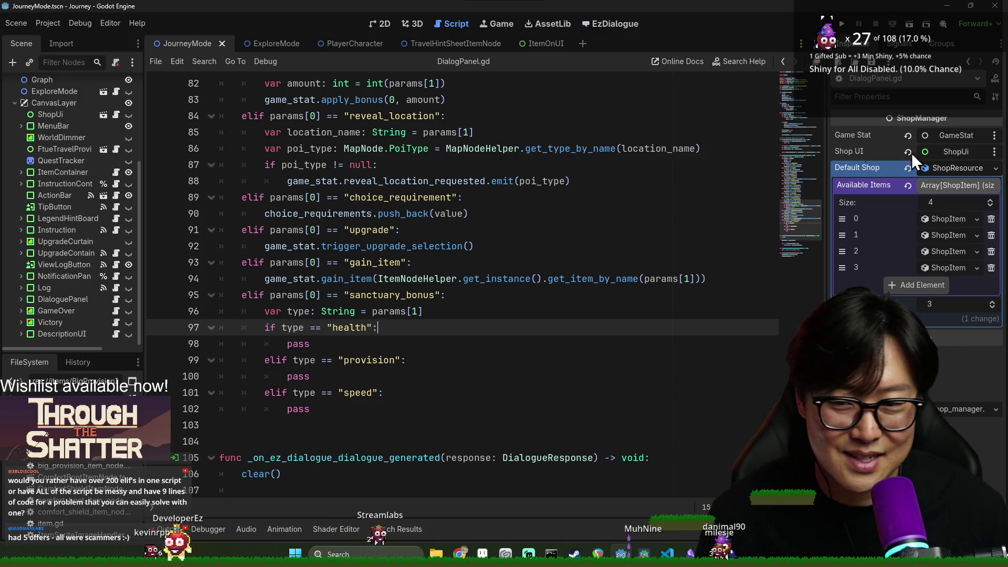
{"action": "scroll", "coordinate": [525, 231], "scroll_direction": "up", "scroll_amount": 10}
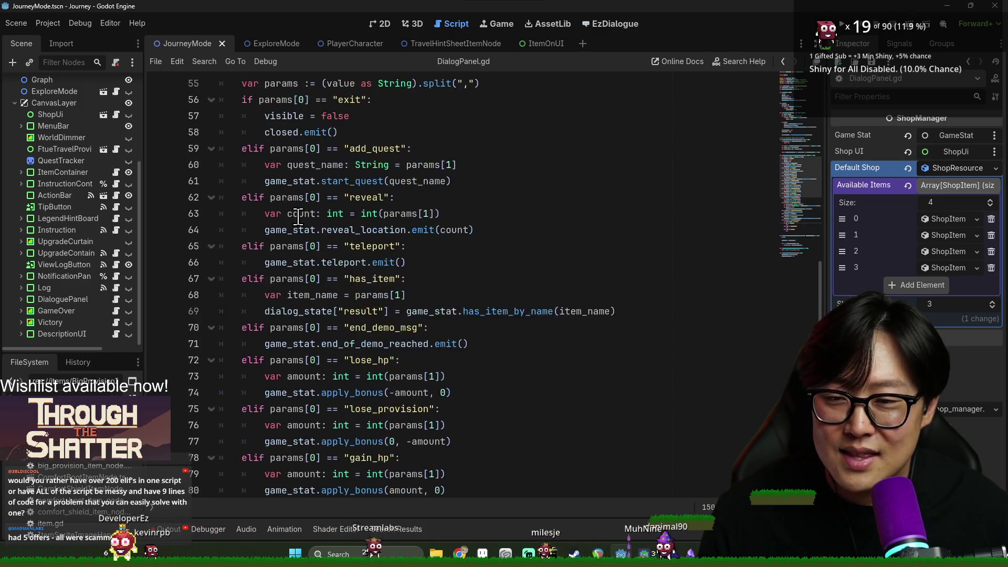
{"action": "left_click_drag", "start_coordinate": [256, 211], "coordinate": [389, 360]}
{"action": "left_click", "coordinate": [388, 360]}
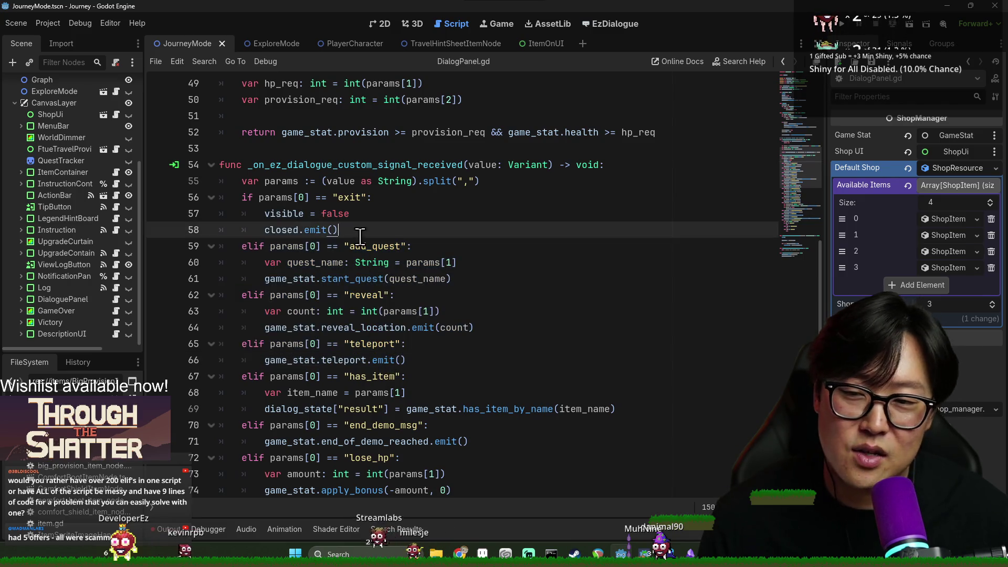
{"action": "left_click_drag", "start_coordinate": [288, 197], "coordinate": [405, 344]}
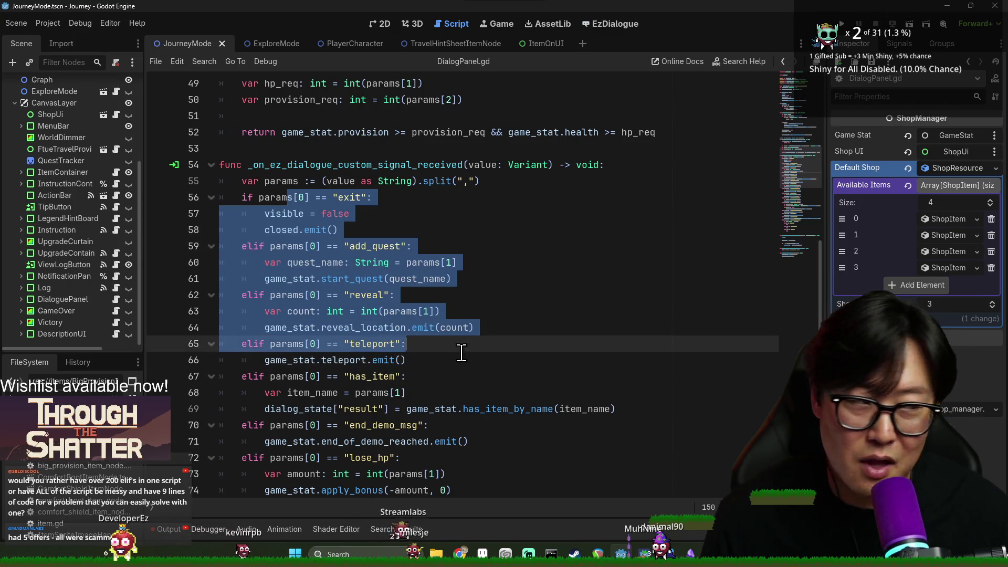
{"action": "left_click_drag", "start_coordinate": [265, 214], "coordinate": [440, 311]}
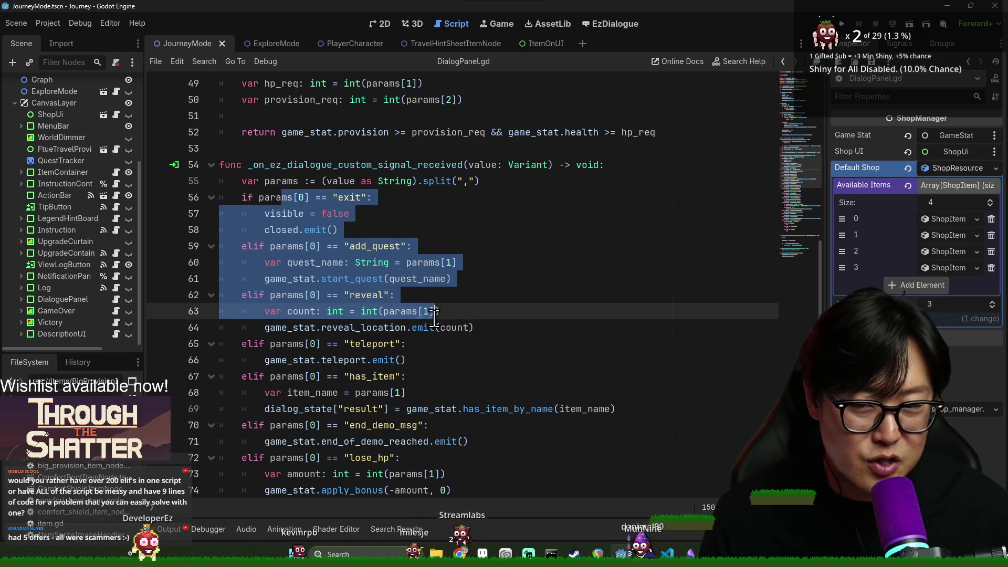
{"action": "left_click", "coordinate": [435, 311]}
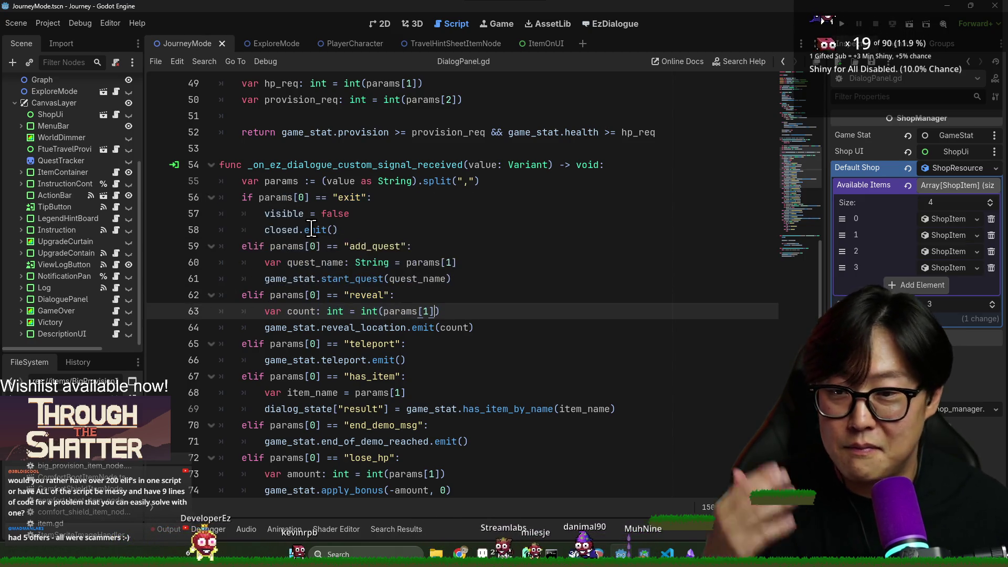
{"action": "left_click", "coordinate": [342, 215]}
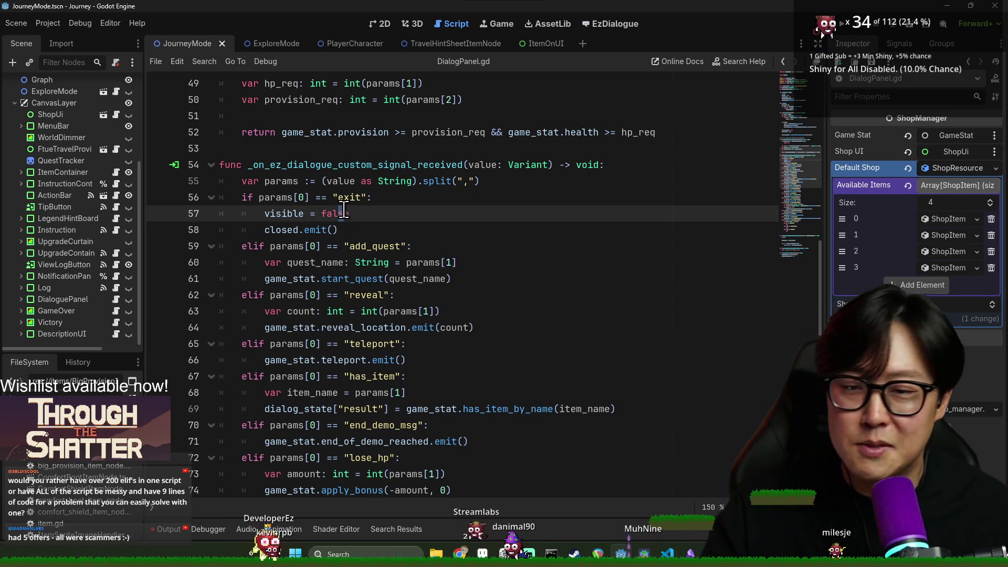
{"action": "left_click_drag", "start_coordinate": [261, 202], "coordinate": [351, 203]}
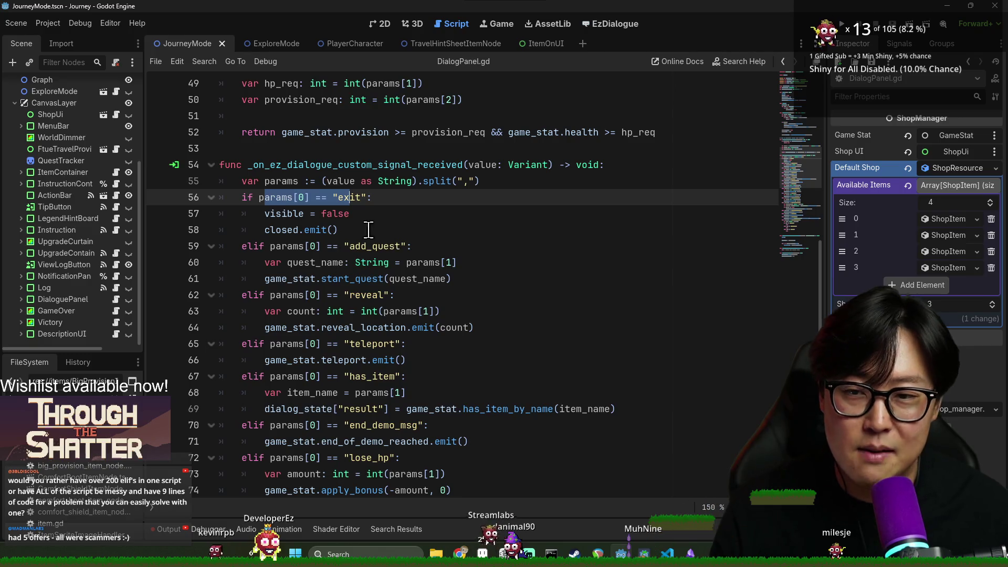
{"action": "double_click", "coordinate": [349, 198]}
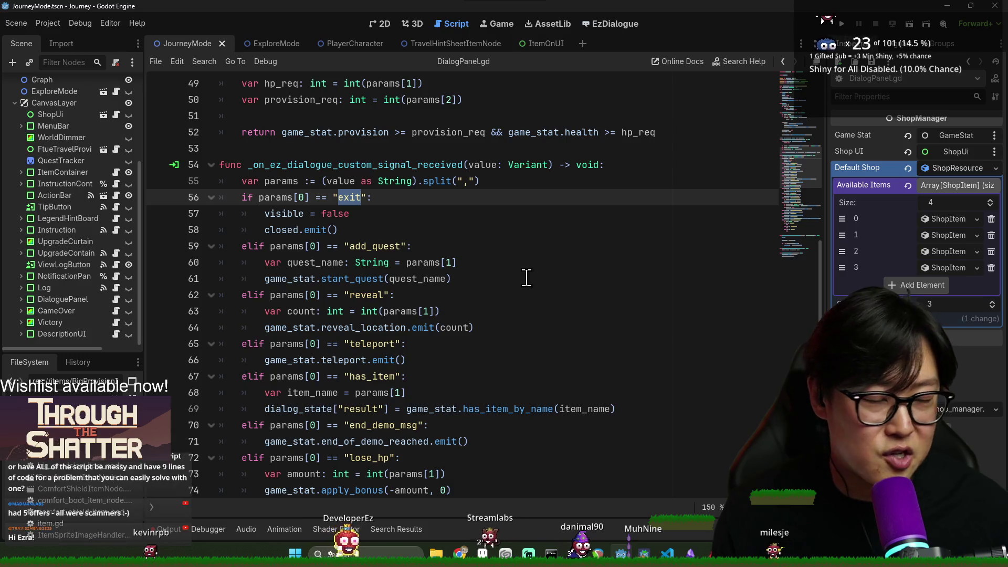
{"action": "scroll", "coordinate": [525, 275], "scroll_direction": "up", "scroll_amount": 1}
{"action": "left_click_drag", "start_coordinate": [264, 262], "coordinate": [390, 275]}
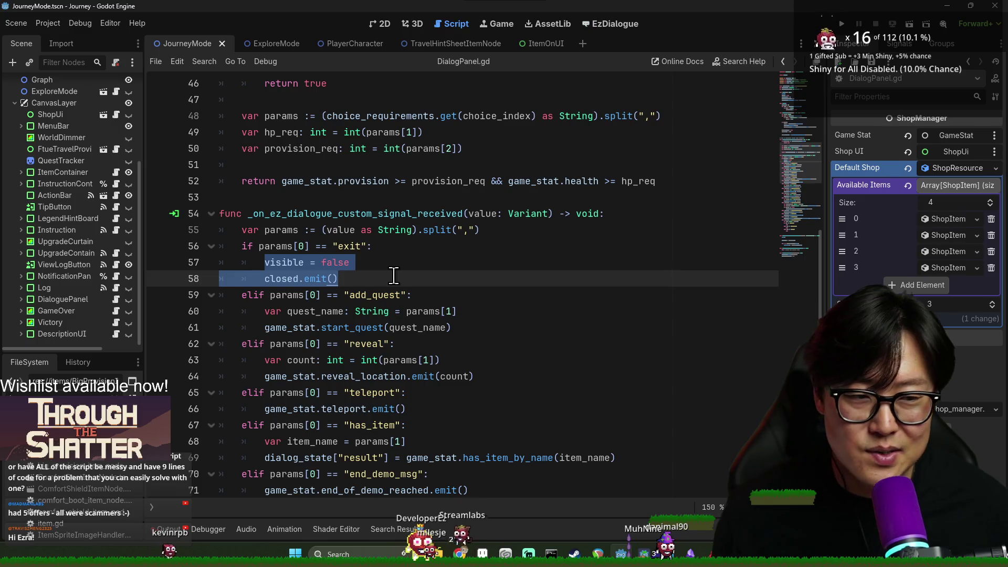
{"action": "scroll", "coordinate": [359, 281], "scroll_direction": "down", "scroll_amount": 2}
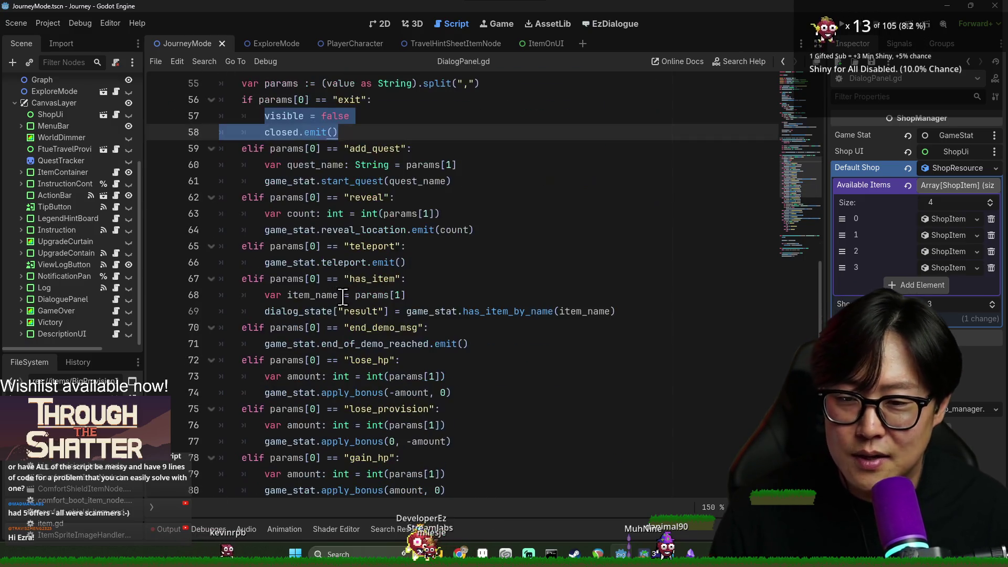
{"action": "left_click_drag", "start_coordinate": [265, 213], "coordinate": [451, 230]}
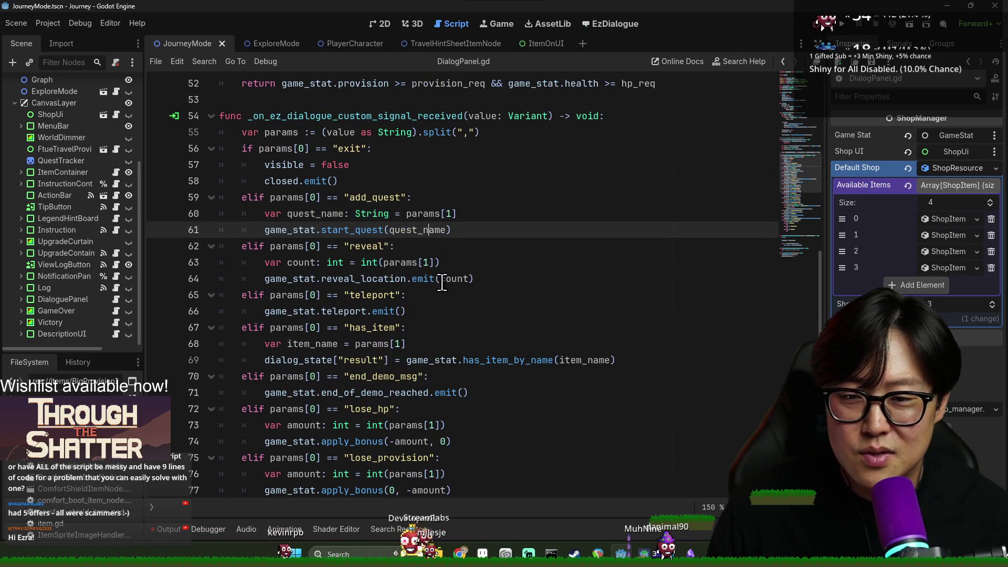
{"action": "scroll", "coordinate": [457, 281], "scroll_direction": "down", "scroll_amount": 3}
{"action": "scroll", "coordinate": [418, 339], "scroll_direction": "down", "scroll_amount": 6}
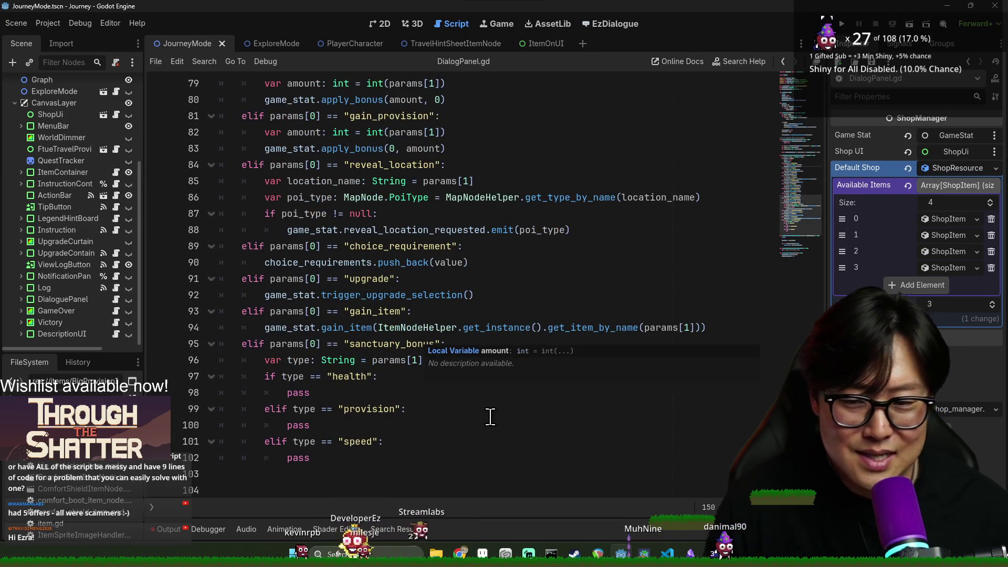
{"action": "scroll", "coordinate": [429, 443], "scroll_direction": "down", "scroll_amount": 2}
{"action": "scroll", "coordinate": [430, 443], "scroll_direction": "down", "scroll_amount": 1}
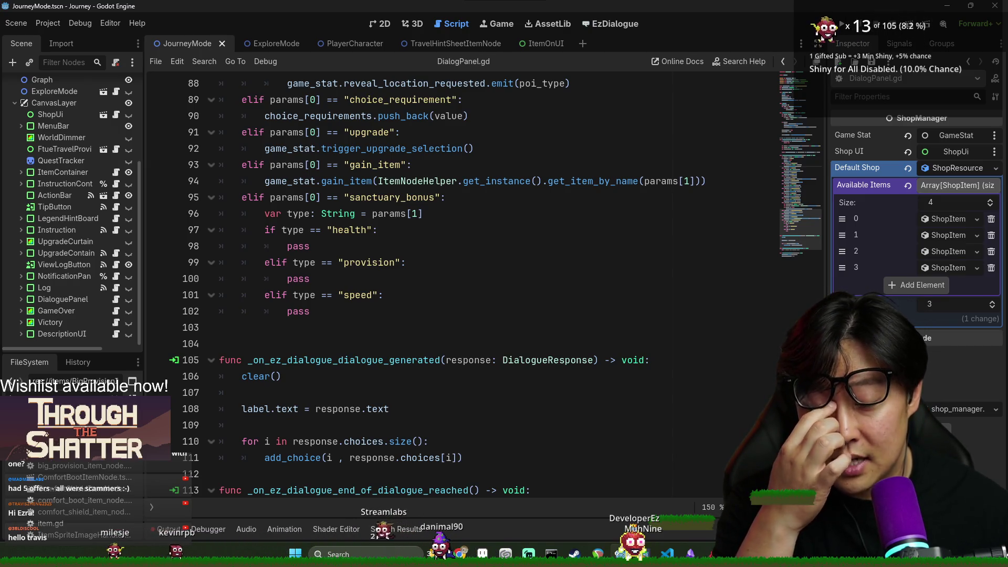
{"action": "scroll", "coordinate": [91, 333], "scroll_direction": "up", "scroll_amount": 5}
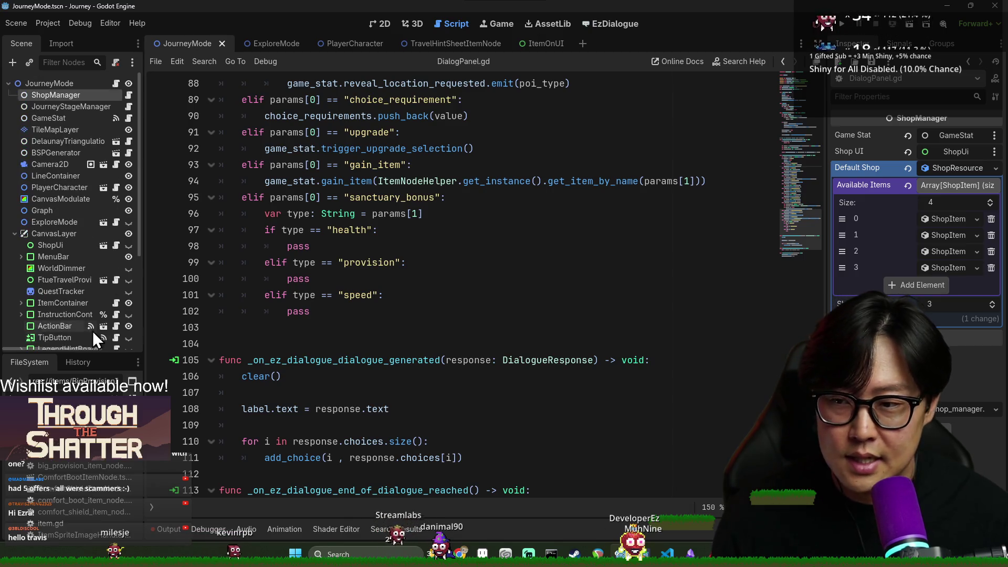
Step: Select JourneyStageManager and dismiss the Game Stat node picker, leaving it assigned to GameStat
{"action": "left_click", "coordinate": [64, 107]}
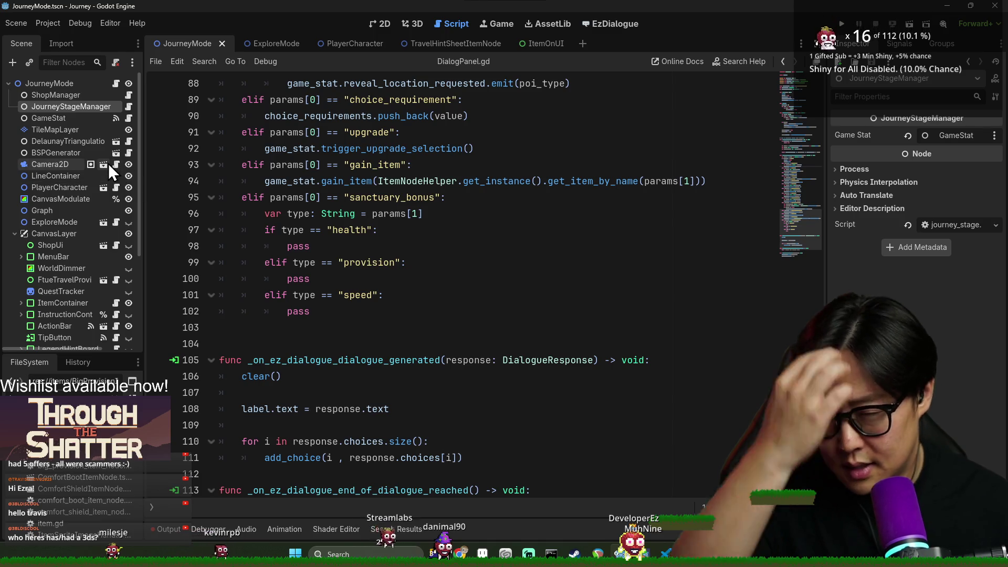
{"action": "left_click", "coordinate": [957, 135]}
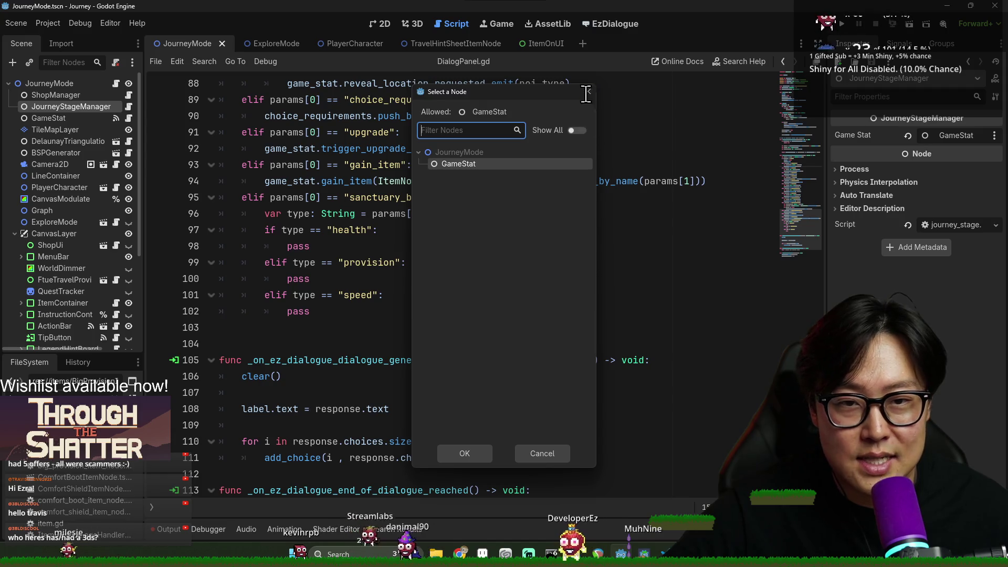
{"action": "left_click", "coordinate": [588, 92]}
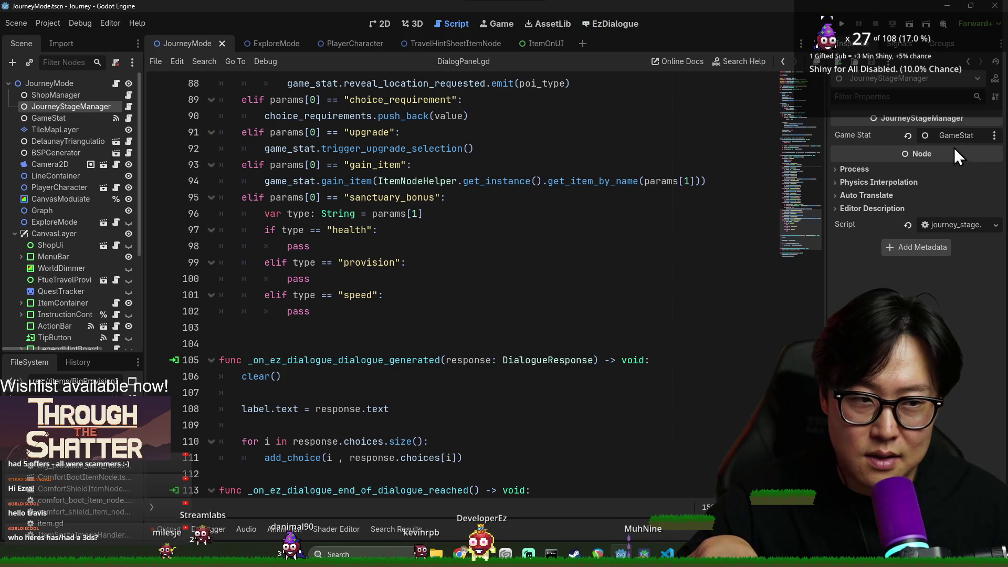
{"action": "mouse_move", "coordinate": [851, 149]}
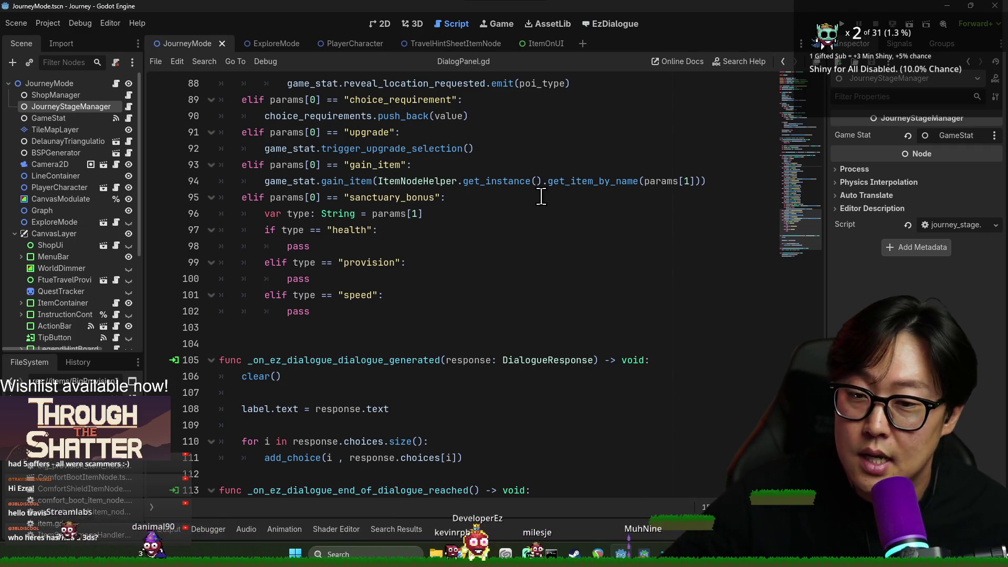
Step: Skim the DialogPanel.gd dialogue code, then select the JourneyMode root node to show its Quest Pools and other properties
{"action": "scroll", "coordinate": [377, 254], "scroll_direction": "up", "scroll_amount": 15}
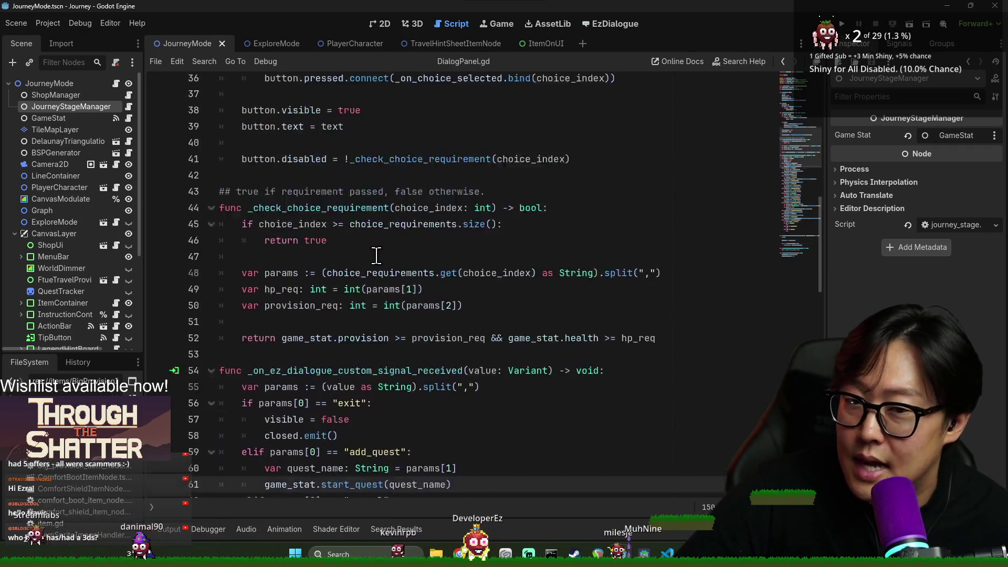
{"action": "scroll", "coordinate": [389, 258], "scroll_direction": "up", "scroll_amount": 11}
{"action": "scroll", "coordinate": [394, 259], "scroll_direction": "down", "scroll_amount": 7}
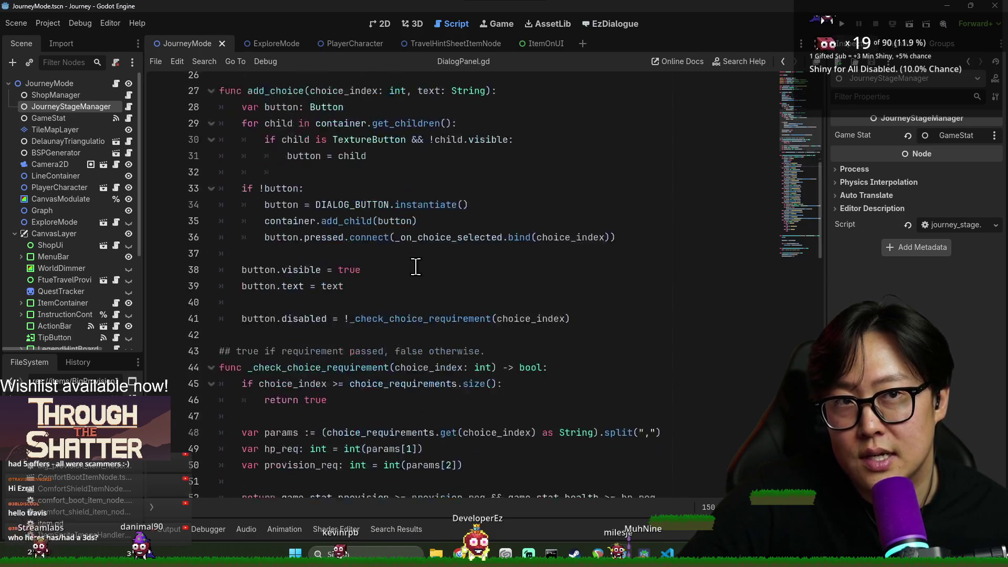
{"action": "scroll", "coordinate": [415, 267], "scroll_direction": "down", "scroll_amount": 20}
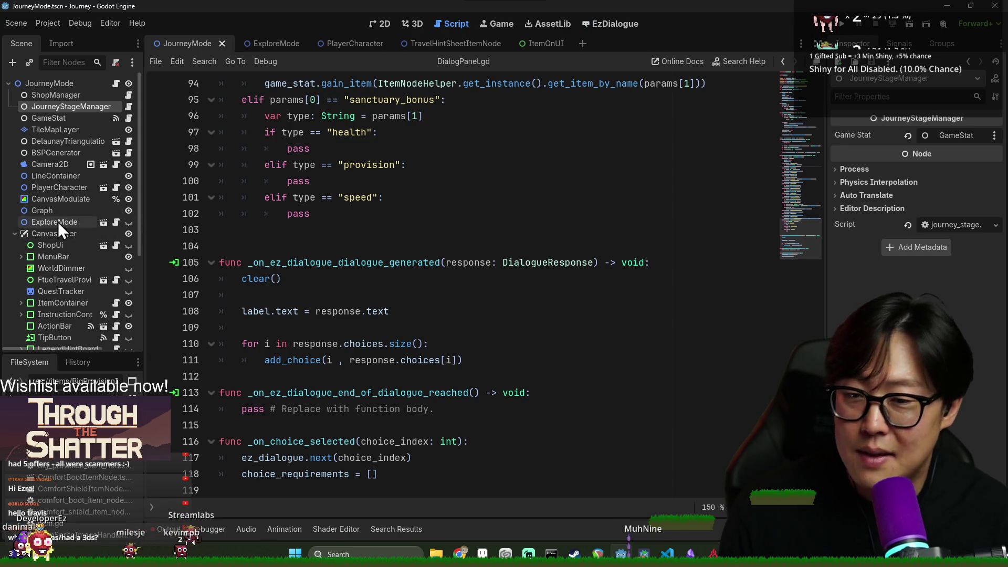
{"action": "left_click", "coordinate": [108, 84]}
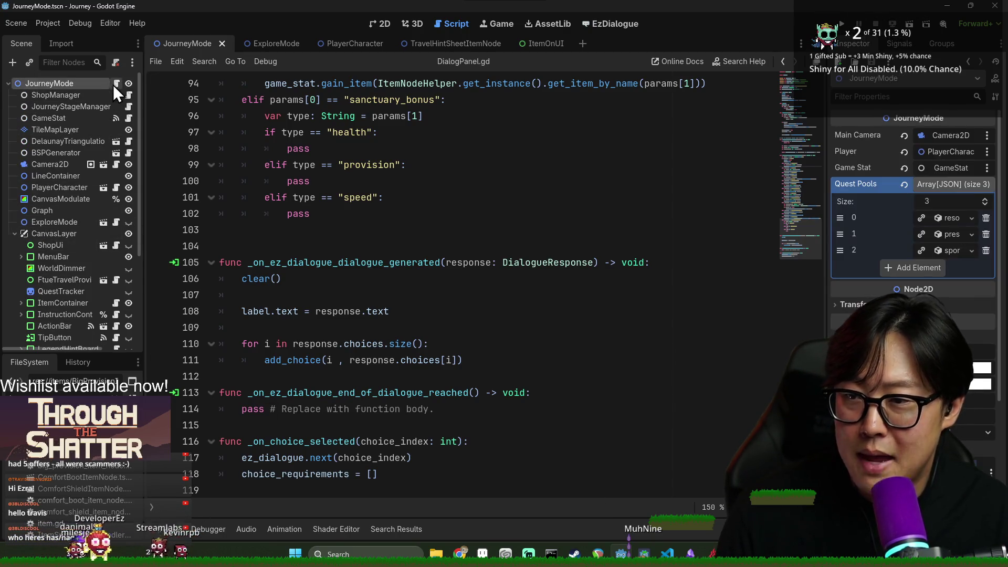
Step: Scroll journey_mode.gd up to the newly_revealed counting and Swamp Diver and Sight Seer bonus code
{"action": "scroll", "coordinate": [354, 204], "scroll_direction": "up", "scroll_amount": 10}
{"action": "scroll", "coordinate": [354, 205], "scroll_direction": "up", "scroll_amount": 20}
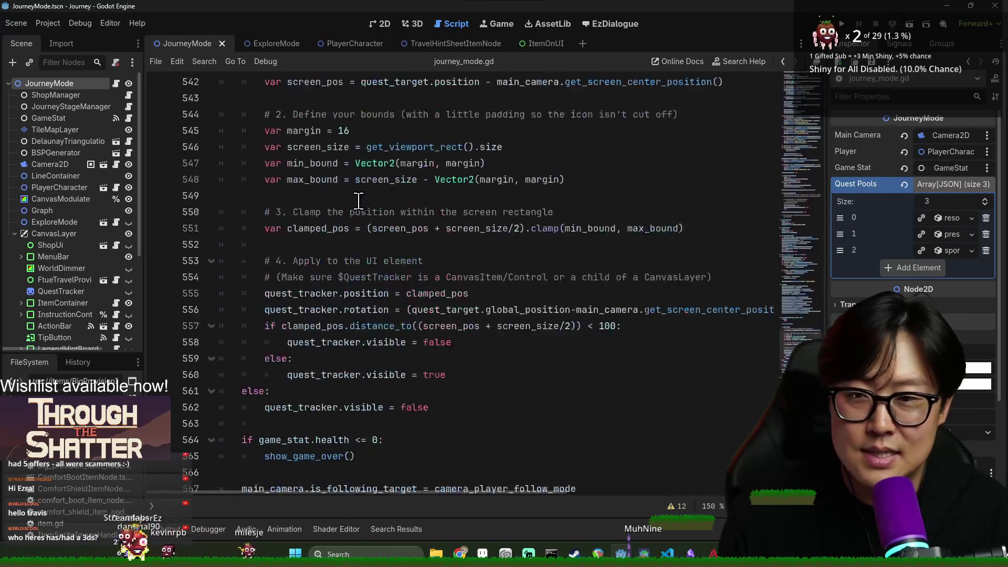
{"action": "scroll", "coordinate": [368, 197], "scroll_direction": "up", "scroll_amount": 10}
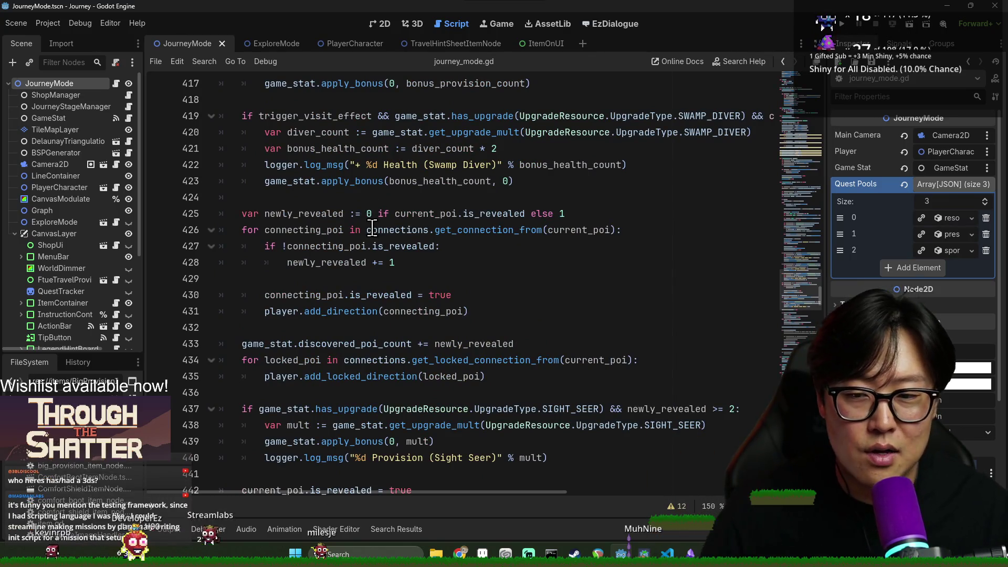
{"action": "mouse_move", "coordinate": [371, 227]}
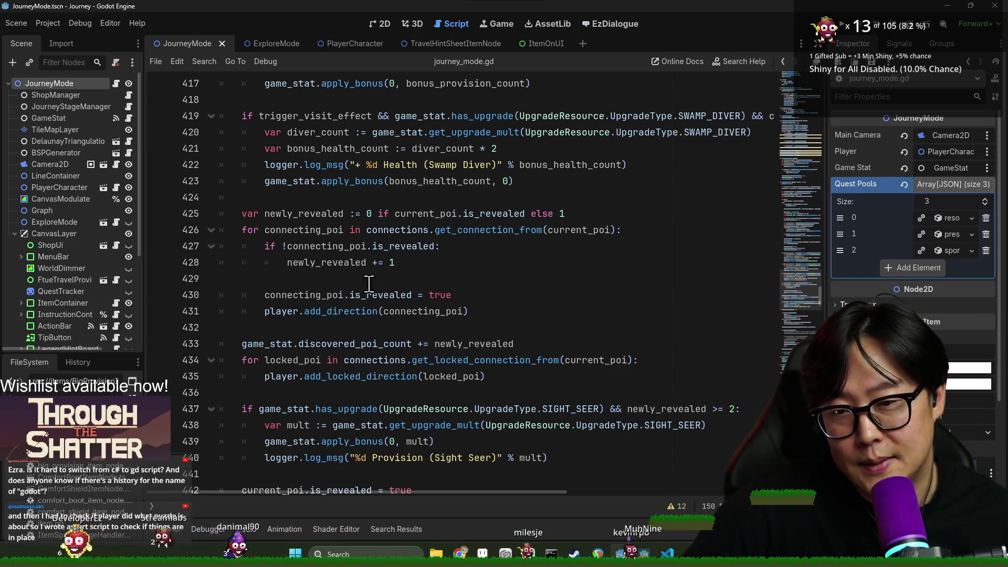
Step: Place the caret at the end of line 427, then bring the 'waiting for godot' Chrome results over the editor
{"action": "left_click", "coordinate": [554, 246]}
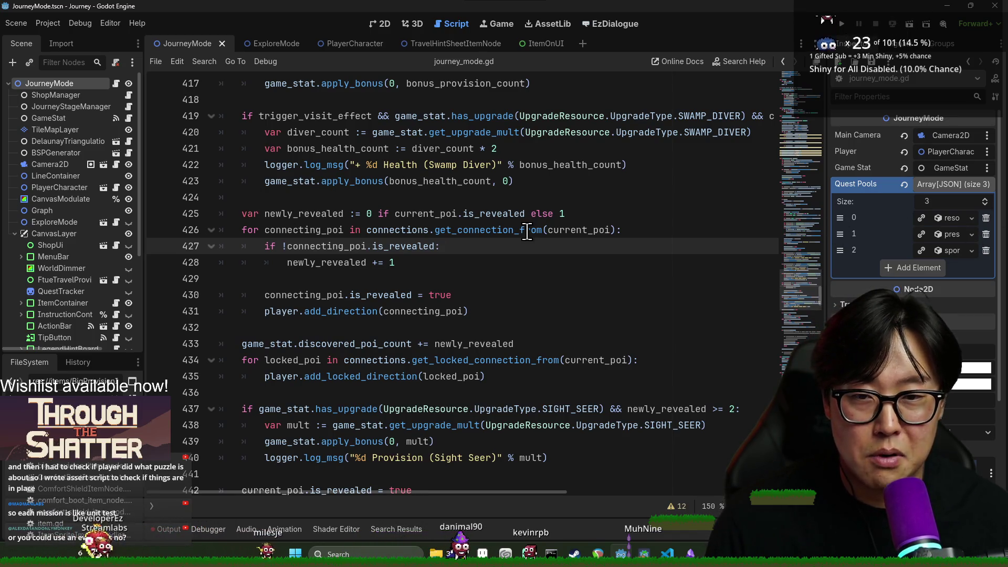
{"action": "mouse_move", "coordinate": [525, 229]}
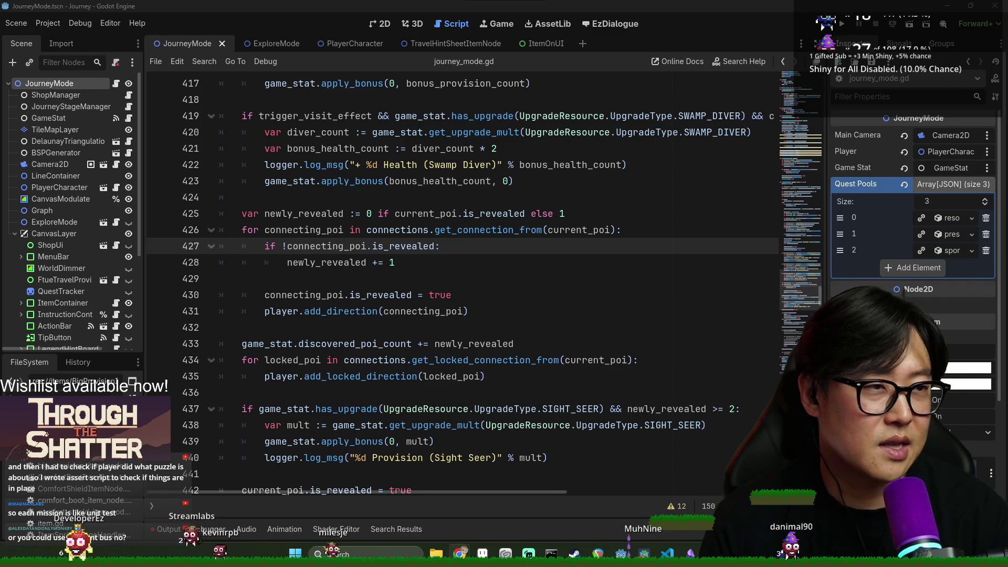
{"action": "left_click_drag", "start_coordinate": [998, 7], "coordinate": [477, 3]}
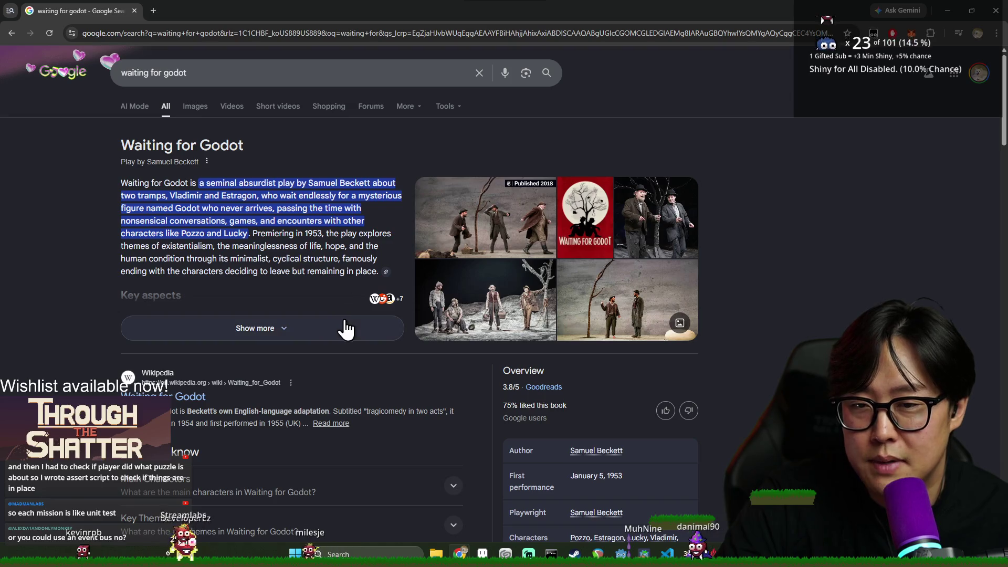
Step: Expand the Waiting for Godot summary's Key aspects, skim them, and close the search results
{"action": "left_click", "coordinate": [272, 329]}
{"action": "scroll", "coordinate": [291, 294], "scroll_direction": "down", "scroll_amount": 5}
{"action": "scroll", "coordinate": [300, 303], "scroll_direction": "up", "scroll_amount": 7}
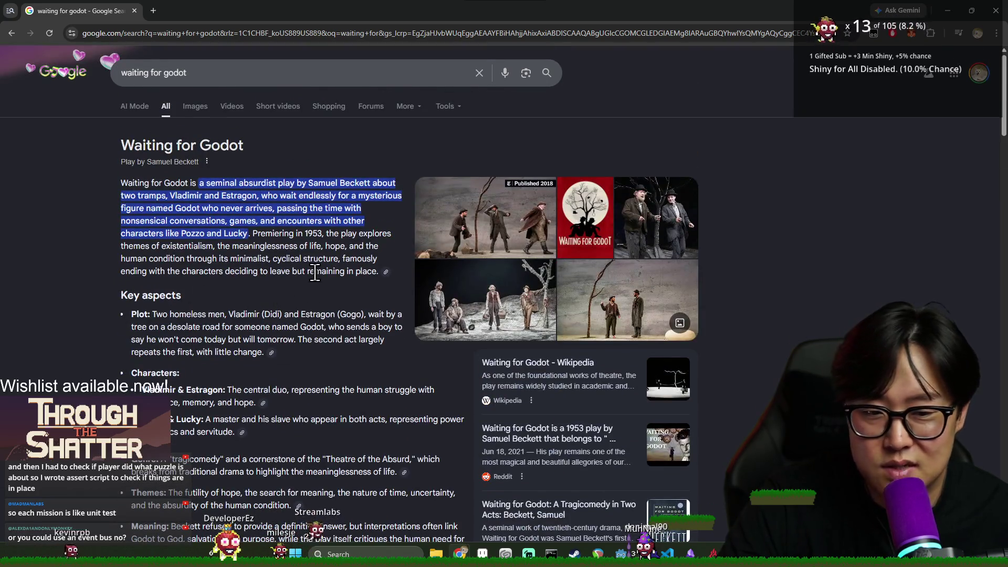
{"action": "left_click", "coordinate": [135, 11]}
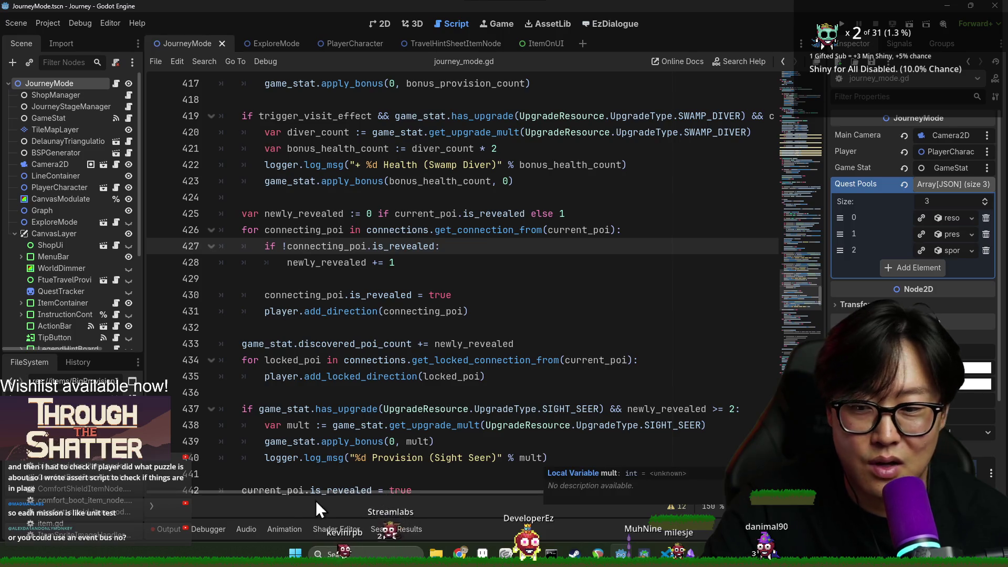
{"action": "left_click", "coordinate": [153, 529]}
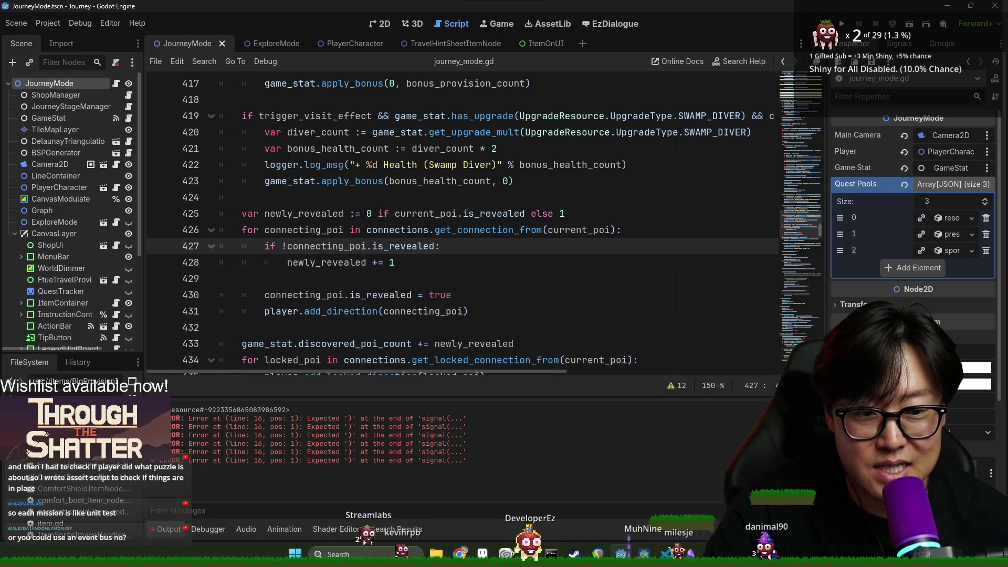
{"action": "left_click", "coordinate": [159, 530]}
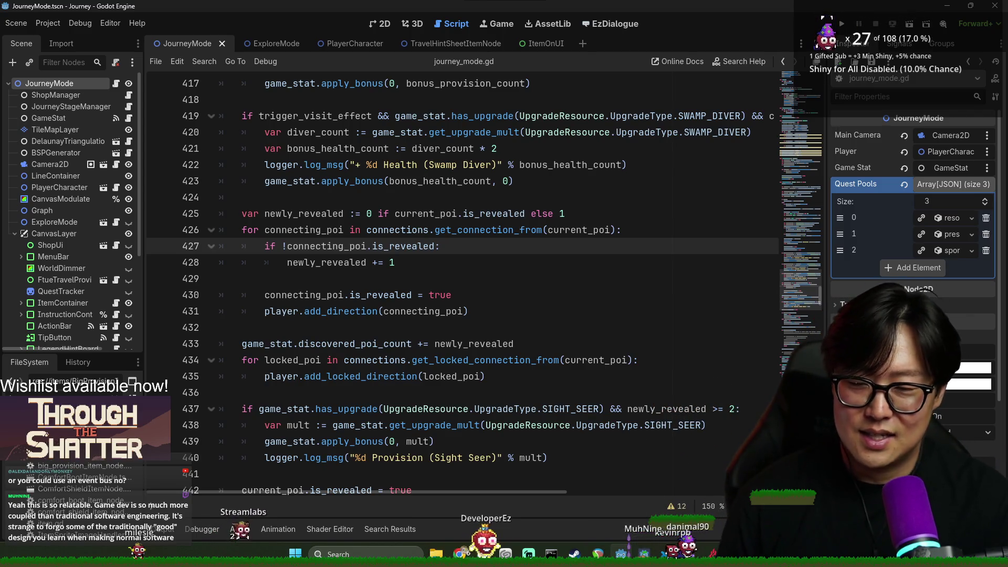
Step: Open journey_stage.gd, then game_stat.gd, and select GameStat's signal declarations on lines 6–13
{"action": "left_click", "coordinate": [88, 107]}
{"action": "left_click", "coordinate": [129, 108]}
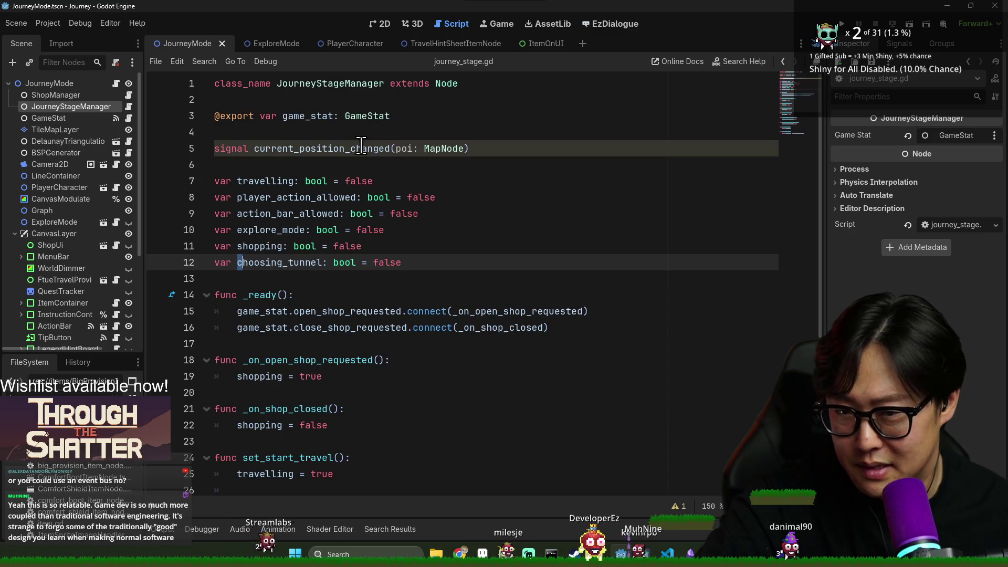
{"action": "left_click", "coordinate": [129, 118]}
{"action": "mouse_move", "coordinate": [251, 165]}
{"action": "left_mouse_down"}
{"action": "mouse_move", "coordinate": [405, 361]}
{"action": "mouse_move", "coordinate": [339, 311]}
{"action": "mouse_move", "coordinate": [259, 164]}
{"action": "left_mouse_up"}
{"action": "left_click", "coordinate": [351, 257]}
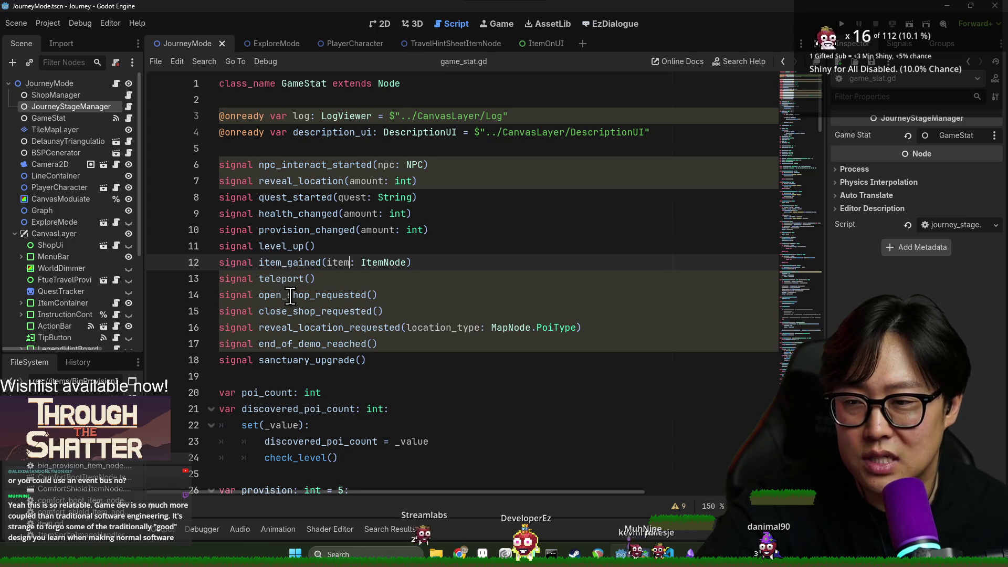
{"action": "left_click", "coordinate": [392, 328]}
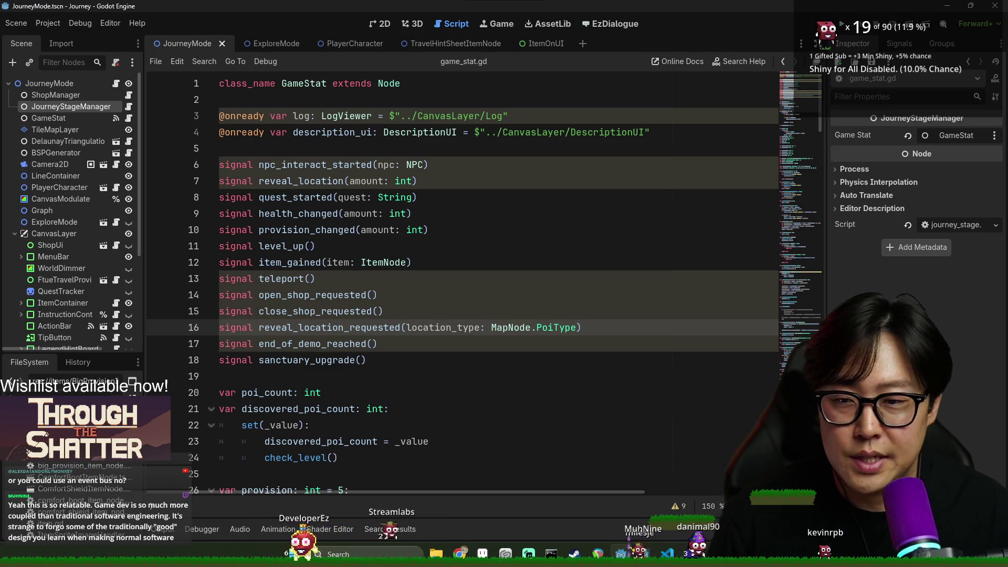
{"action": "scroll", "coordinate": [376, 327], "scroll_direction": "down", "scroll_amount": 1}
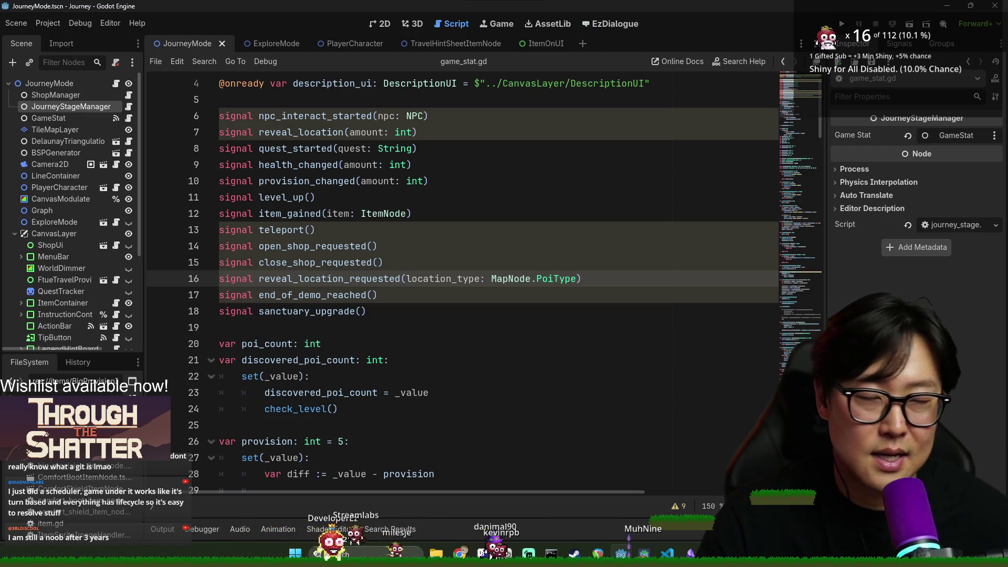
{"action": "left_click", "coordinate": [50, 23]}
{"action": "left_click", "coordinate": [73, 37]}
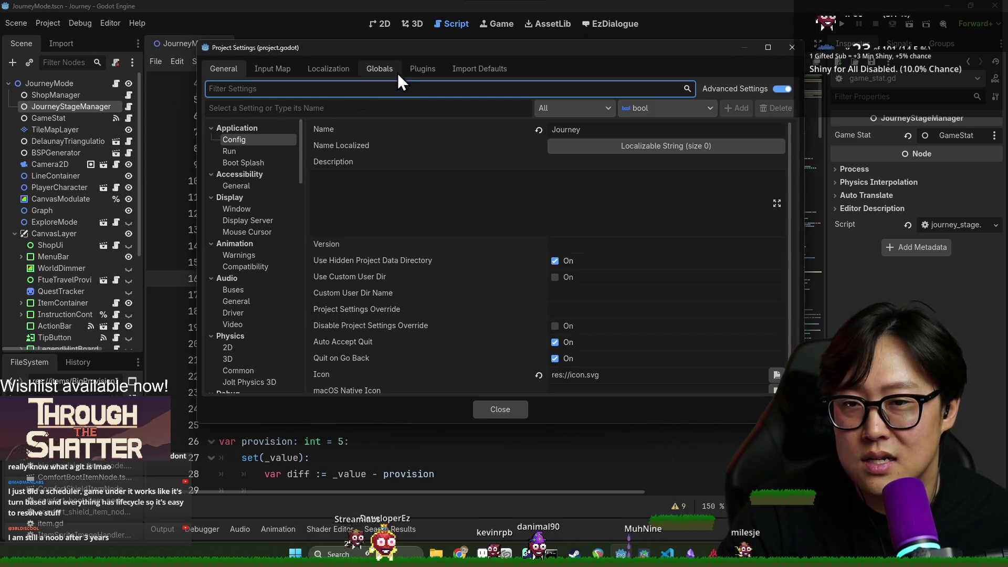
{"action": "left_click", "coordinate": [398, 74]}
{"action": "left_click", "coordinate": [421, 68]}
{"action": "left_click", "coordinate": [378, 69]}
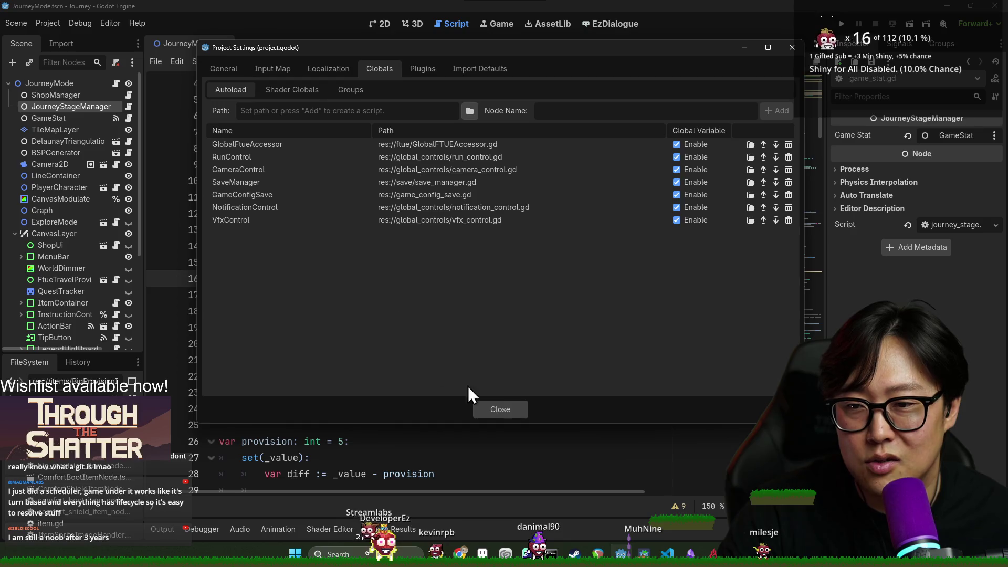
{"action": "left_click", "coordinate": [502, 409]}
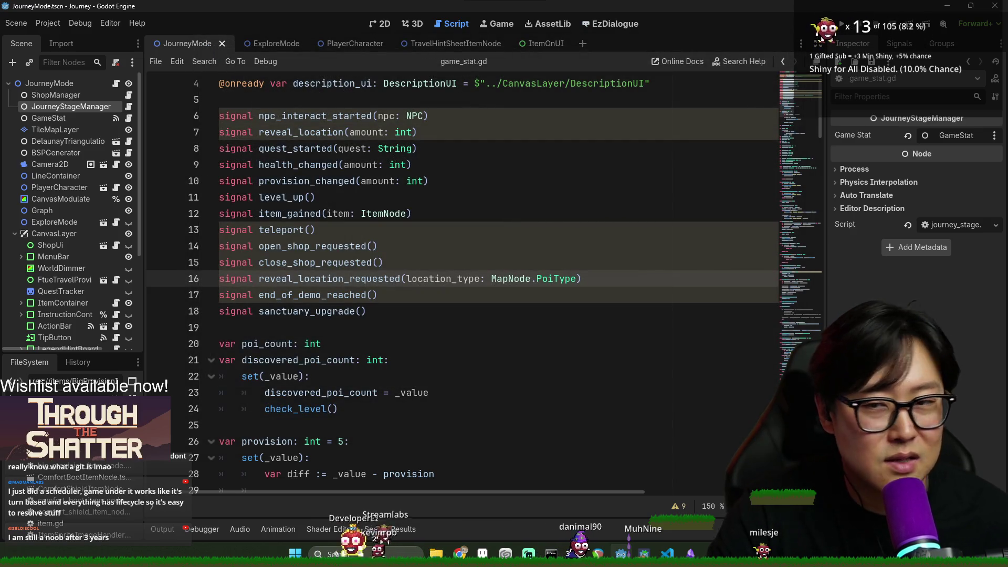
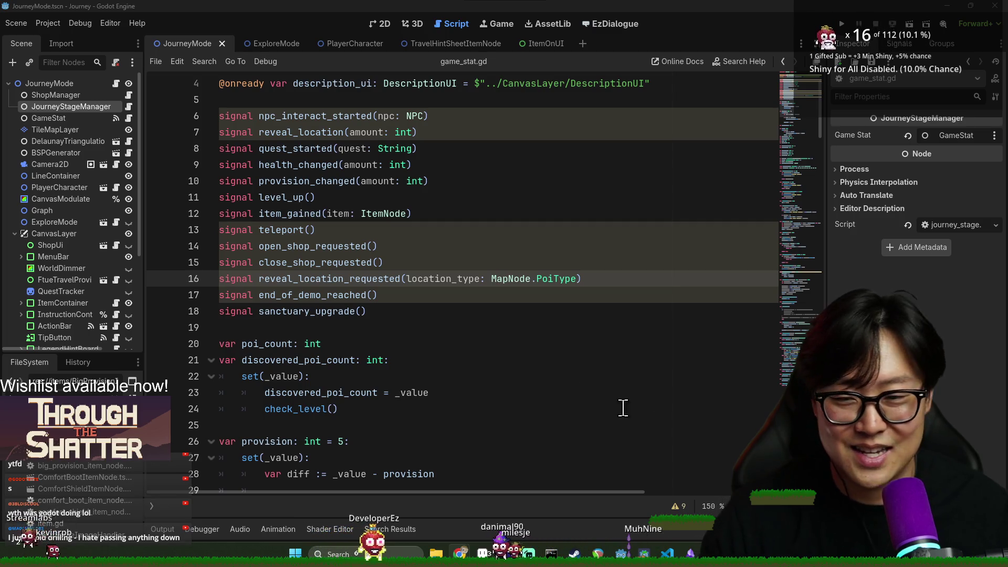
Step: Review the poi_count declaration and nearby lines 25–30 of the script, and save it
{"action": "left_click", "coordinate": [457, 347]}
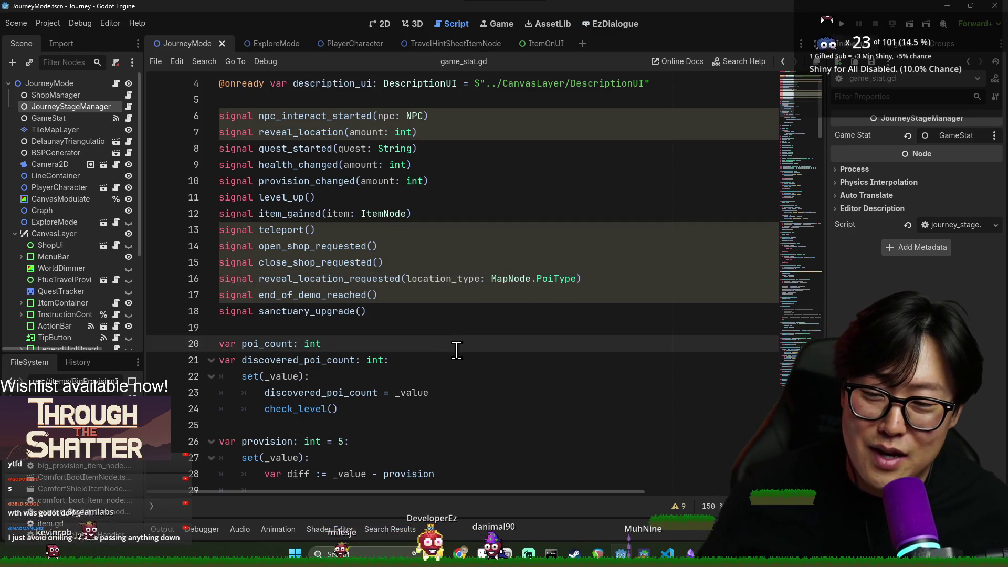
{"action": "scroll", "coordinate": [464, 365], "scroll_direction": "down", "scroll_amount": 2}
{"action": "scroll", "coordinate": [464, 365], "scroll_direction": "down", "scroll_amount": 2}
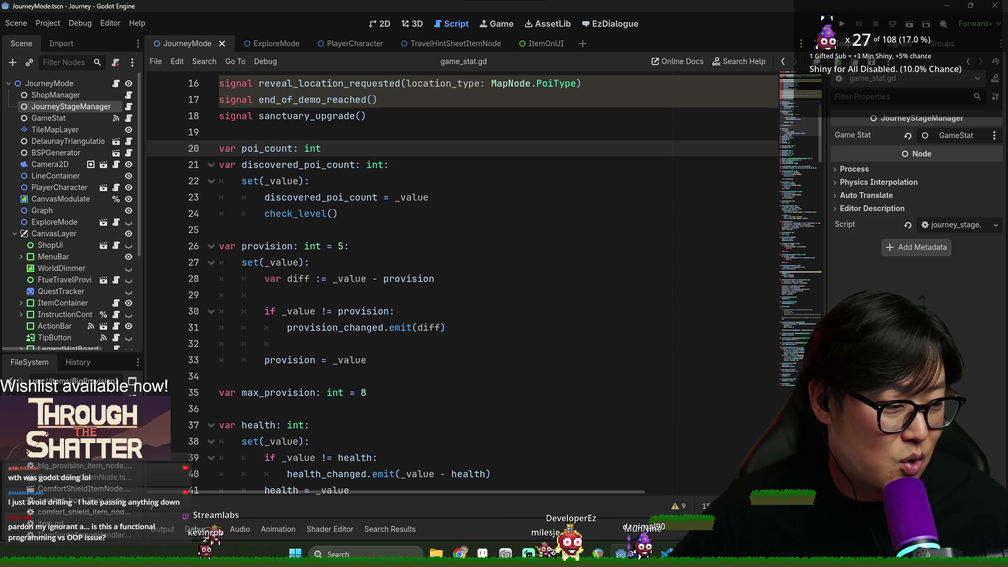
{"action": "left_click", "coordinate": [341, 235]}
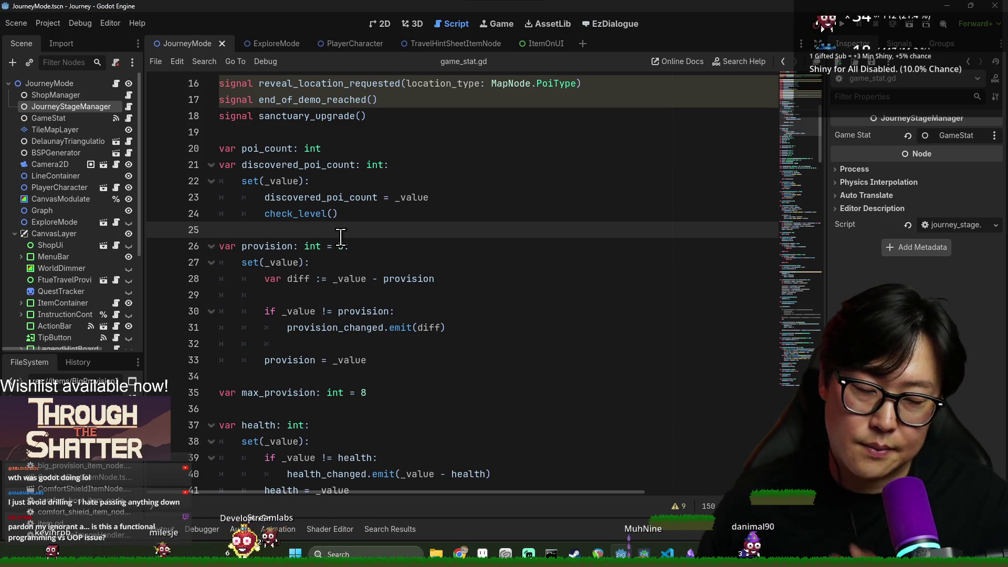
{"action": "scroll", "coordinate": [443, 255], "scroll_direction": "down", "scroll_amount": 1}
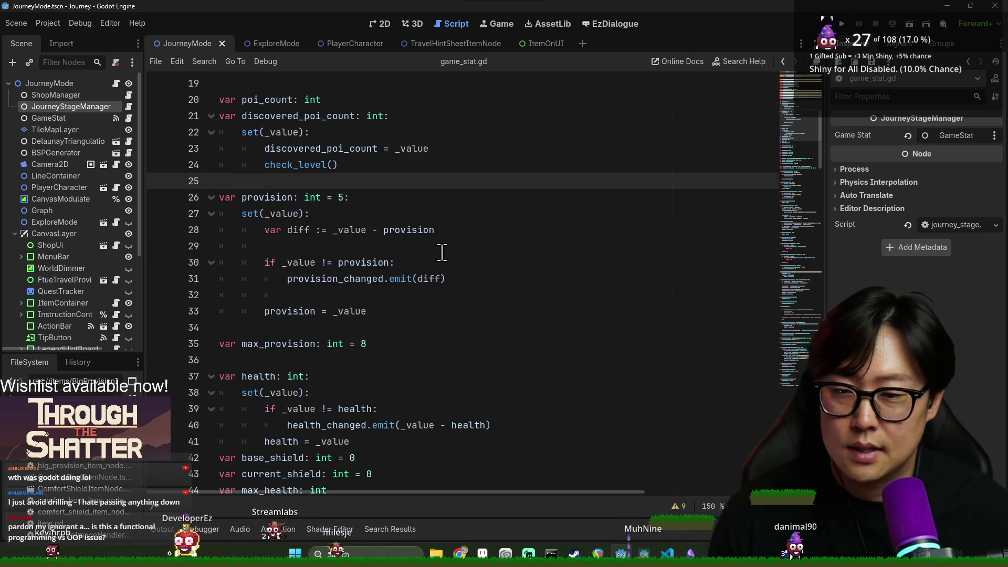
{"action": "left_click", "coordinate": [501, 262]}
{"action": "scroll", "coordinate": [500, 261], "scroll_direction": "up", "scroll_amount": 6}
{"action": "scroll", "coordinate": [439, 275], "scroll_direction": "down", "scroll_amount": 10}
{"action": "key", "text": "ctrl+s"}
{"action": "scroll", "coordinate": [406, 268], "scroll_direction": "up", "scroll_amount": 9}
{"action": "scroll", "coordinate": [406, 267], "scroll_direction": "up", "scroll_amount": 1}
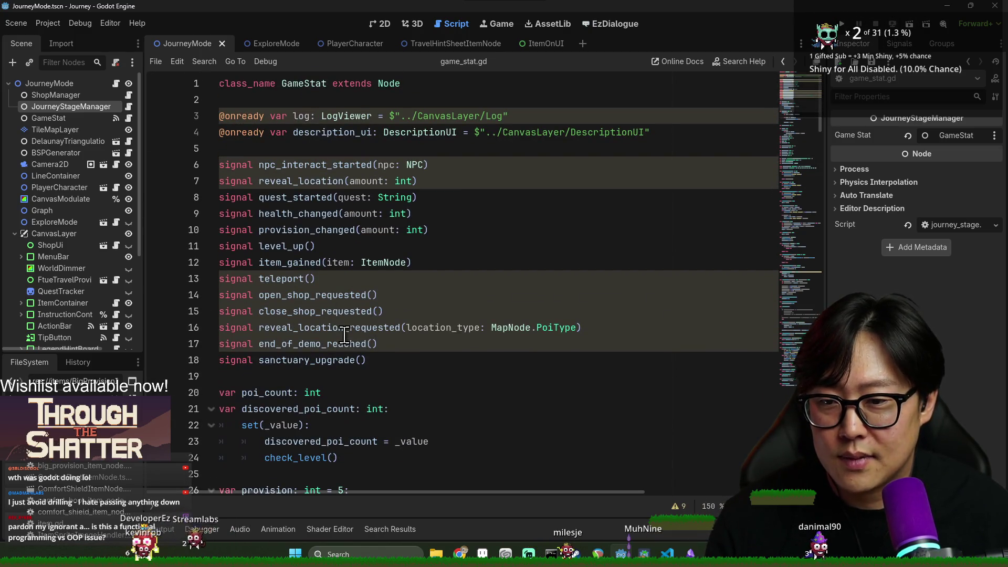
Step: Check the sanctuary_upgrade signal name against the Crystal Sanctuary dialogue definition
{"action": "double_click", "coordinate": [309, 362]}
{"action": "scroll", "coordinate": [360, 372], "scroll_direction": "down", "scroll_amount": 6}
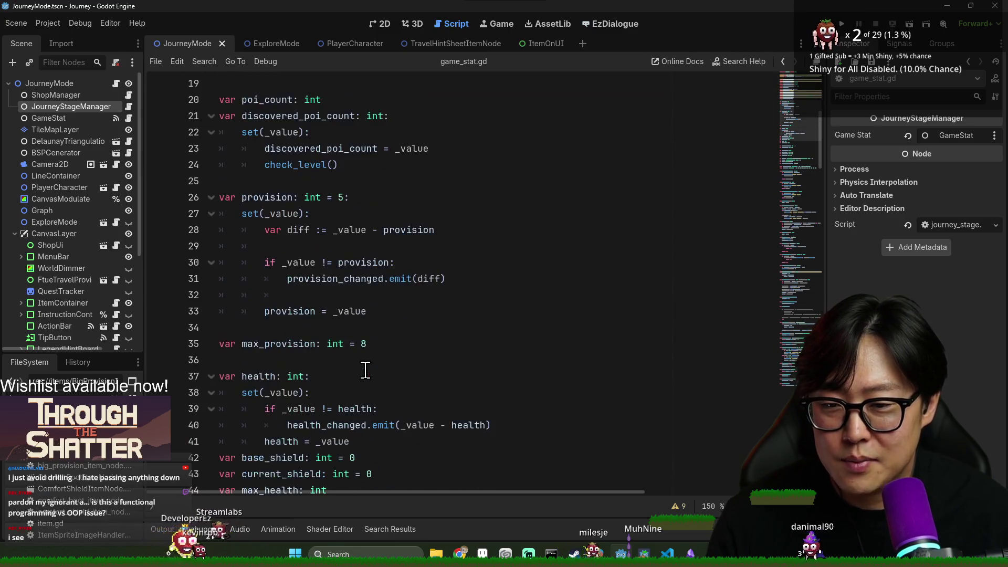
{"action": "scroll", "coordinate": [361, 373], "scroll_direction": "up", "scroll_amount": 3}
{"action": "scroll", "coordinate": [363, 374], "scroll_direction": "down", "scroll_amount": 6}
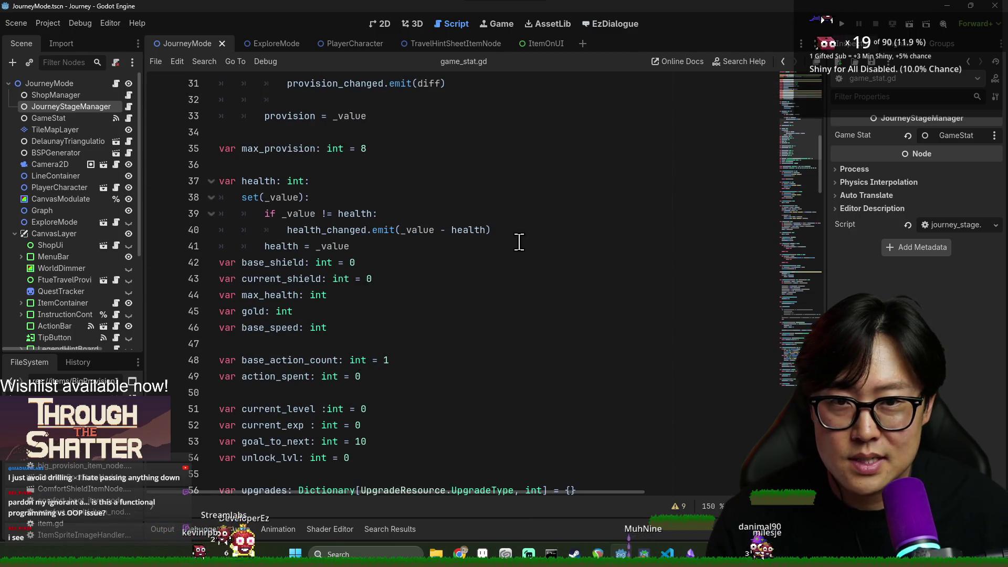
{"action": "left_click", "coordinate": [615, 26]}
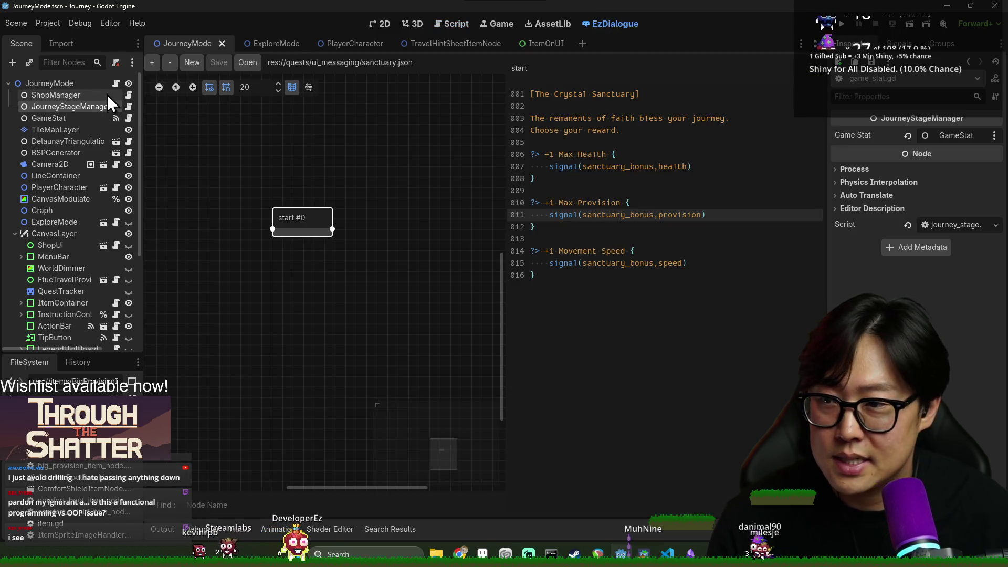
Step: Search game_stat.gd for max_health, looking at reduce_max_health and the heal calculation
{"action": "left_click", "coordinate": [128, 119]}
{"action": "key", "text": "ctrl+f"}
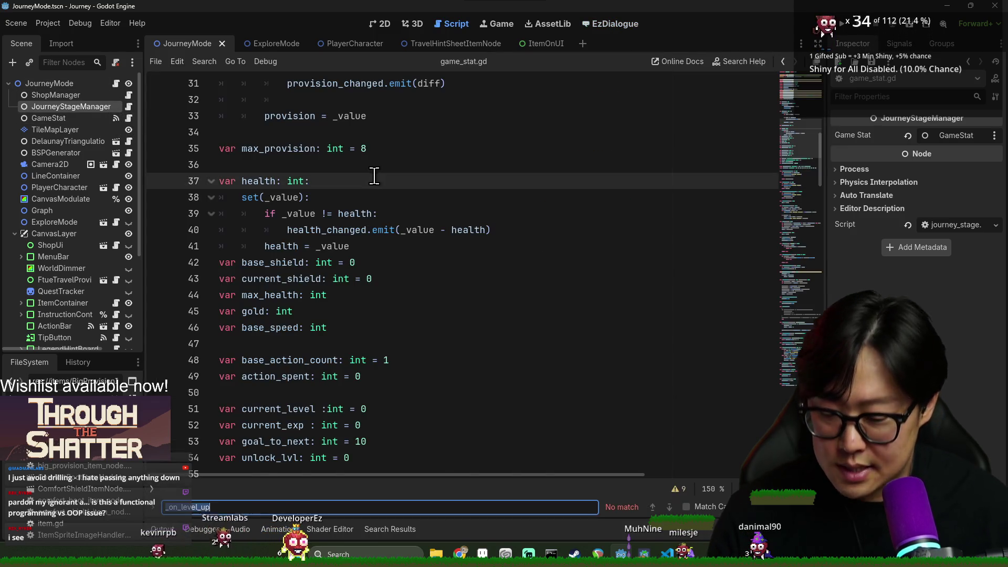
{"action": "type", "text": "max_health"}
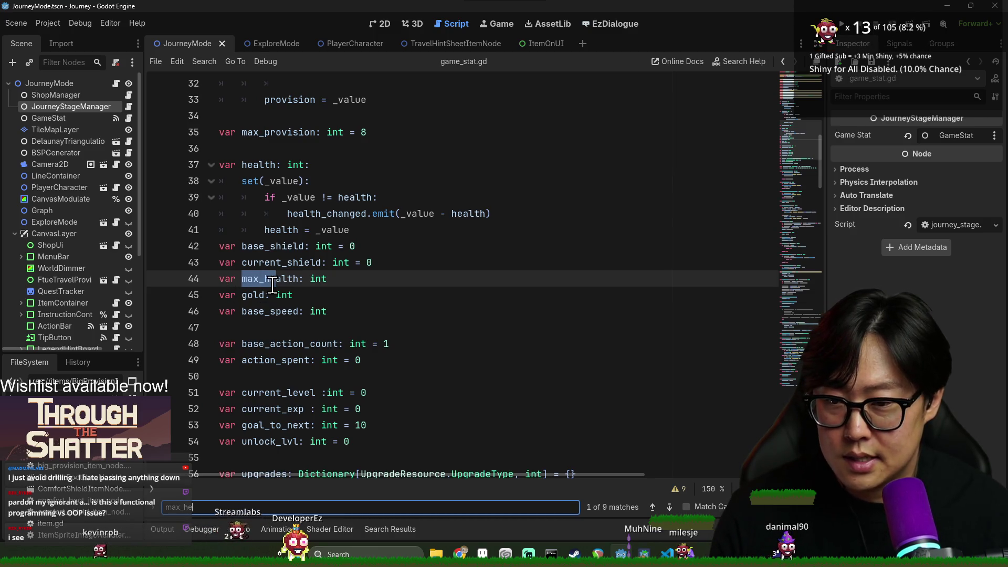
{"action": "key", "text": "Return"}
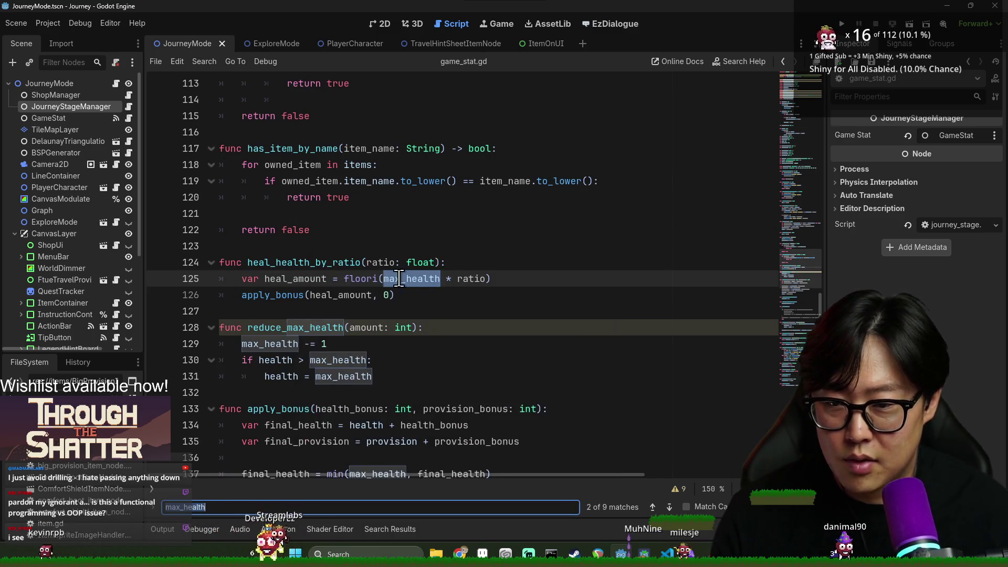
{"action": "scroll", "coordinate": [391, 300], "scroll_direction": "down", "scroll_amount": 3}
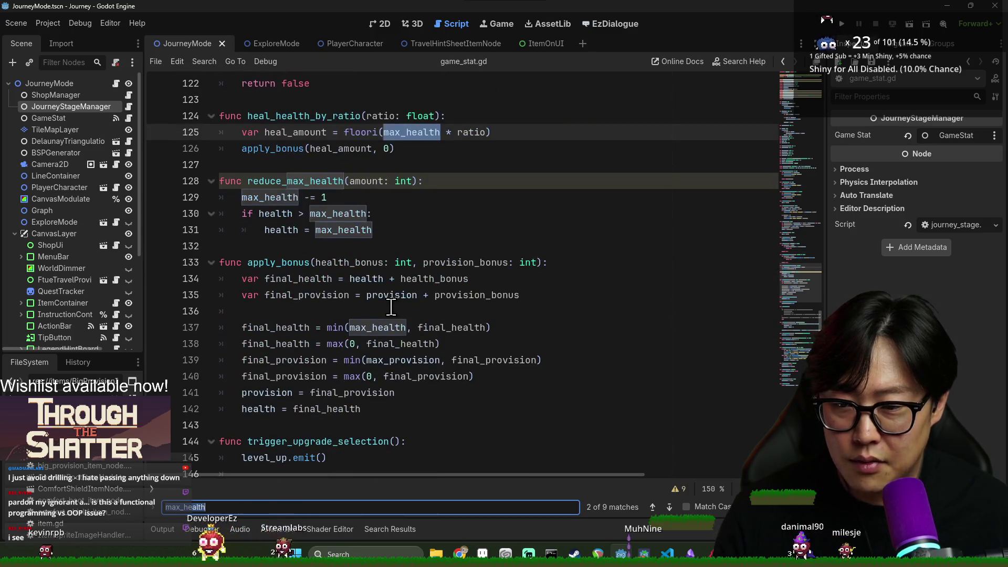
{"action": "double_click", "coordinate": [293, 182]}
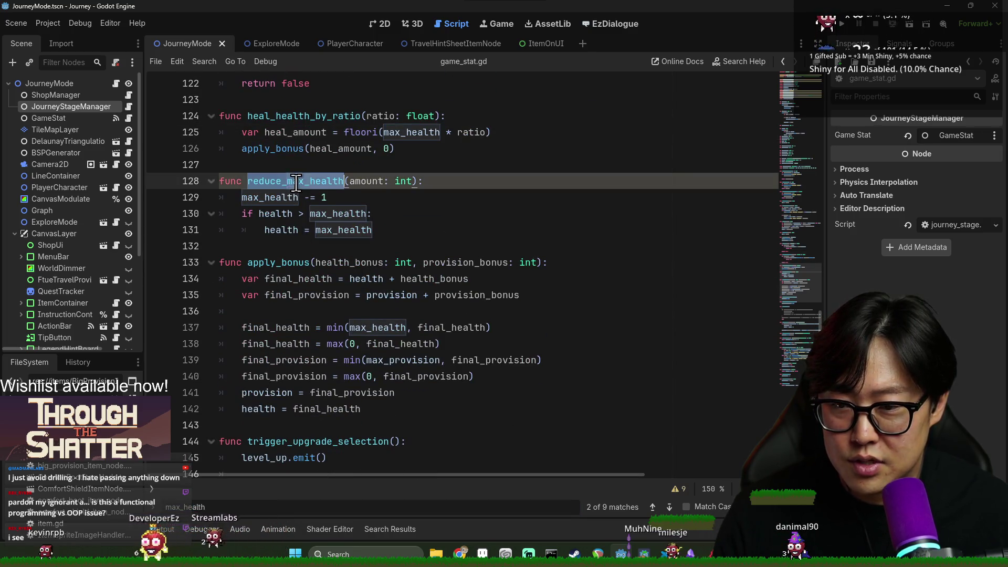
{"action": "double_click", "coordinate": [414, 131]}
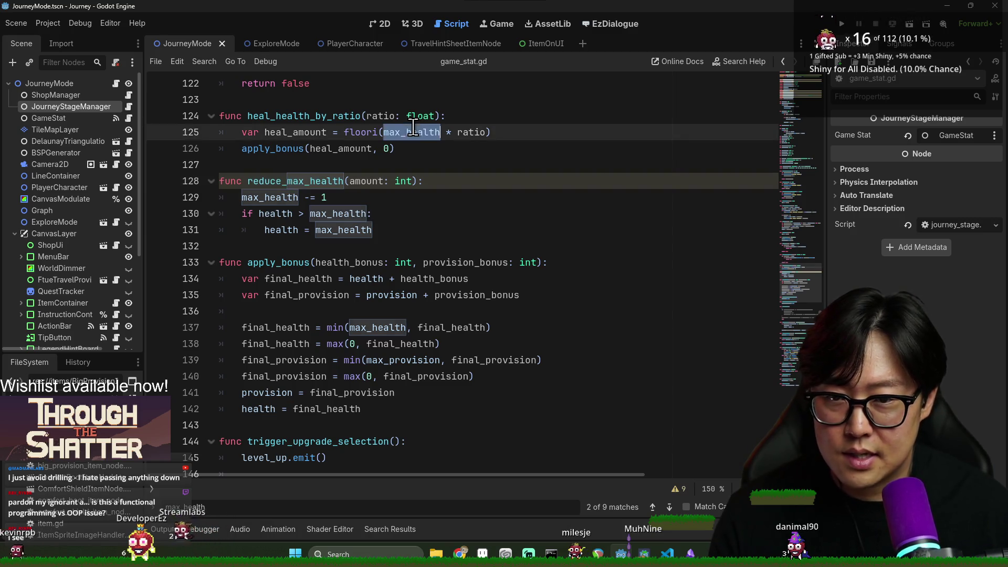
Step: Step through the remaining max_health matches, including apply_bonus and the MAX_HEALTH upgrade check, and save
{"action": "key", "text": "F3"}
{"action": "key", "text": "F3"}
{"action": "key", "text": "F3"}
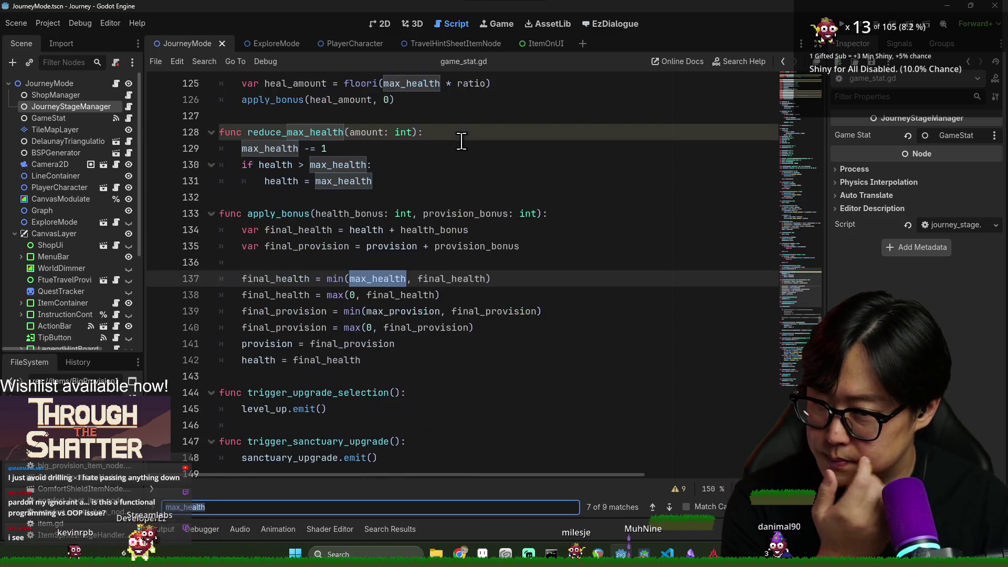
{"action": "key", "text": "F3"}
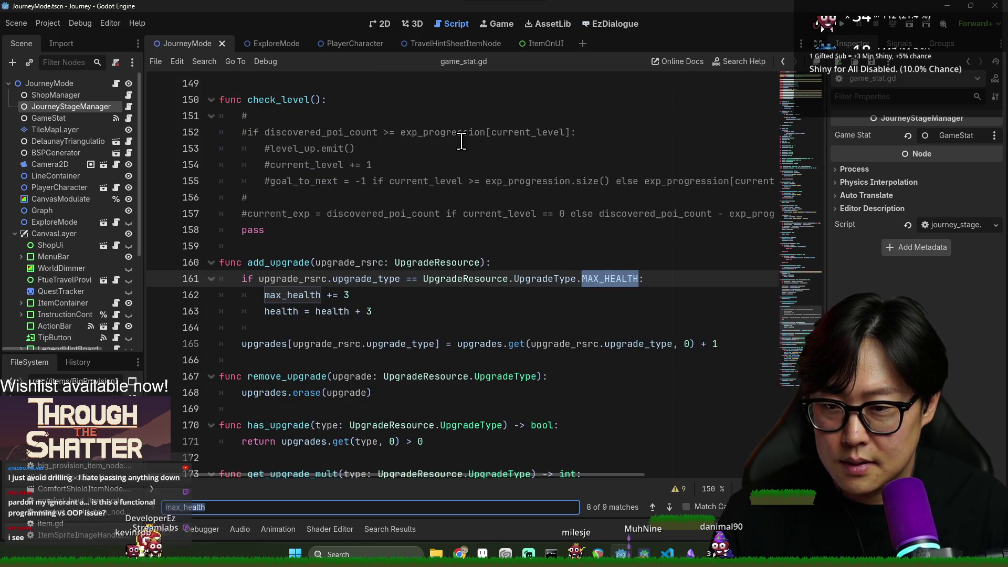
{"action": "key", "text": "F3"}
{"action": "key", "text": "F3"}
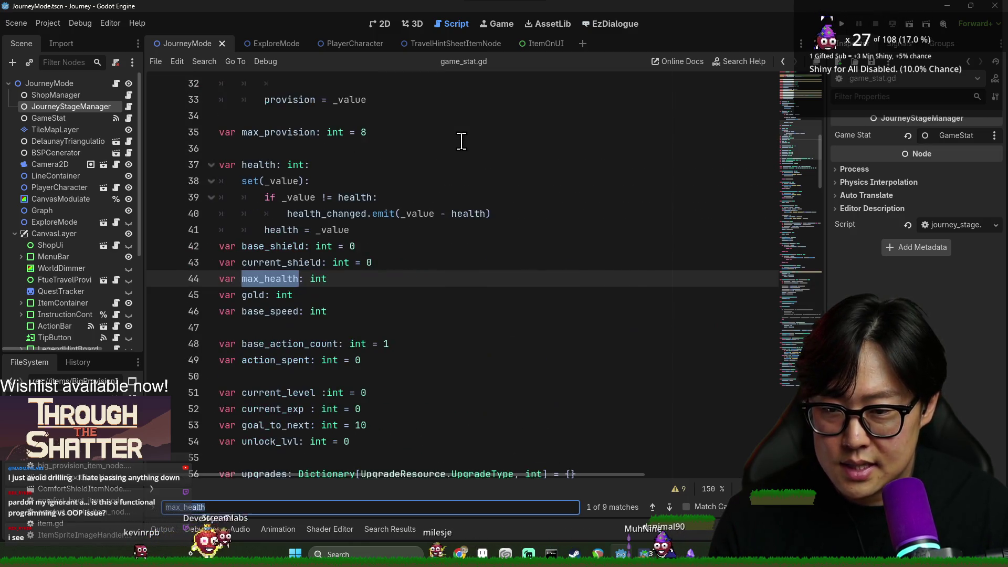
{"action": "key", "text": "F3"}
{"action": "key", "text": "F3"}
{"action": "key", "text": "F3"}
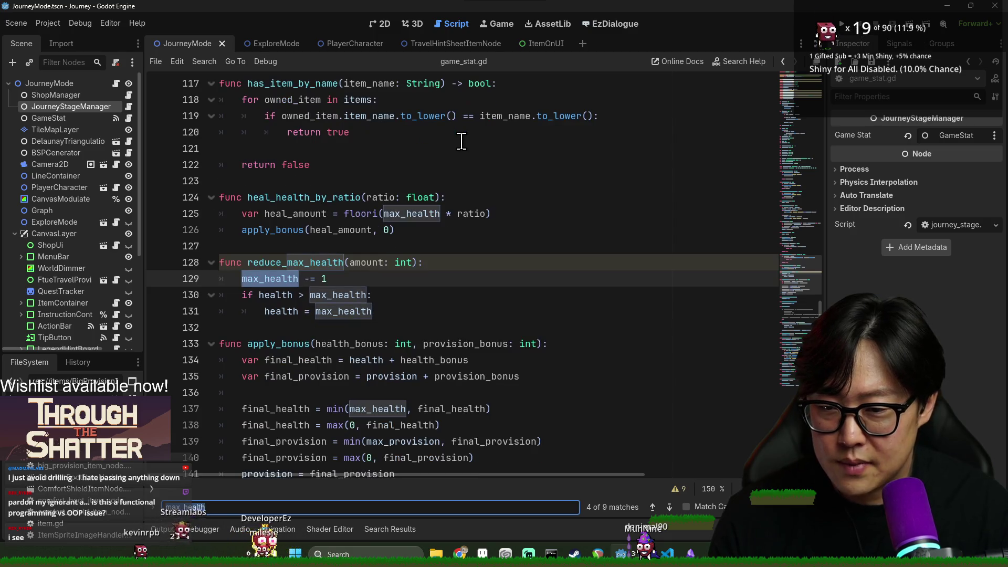
{"action": "key", "text": "F3"}
{"action": "key", "text": "F3"}
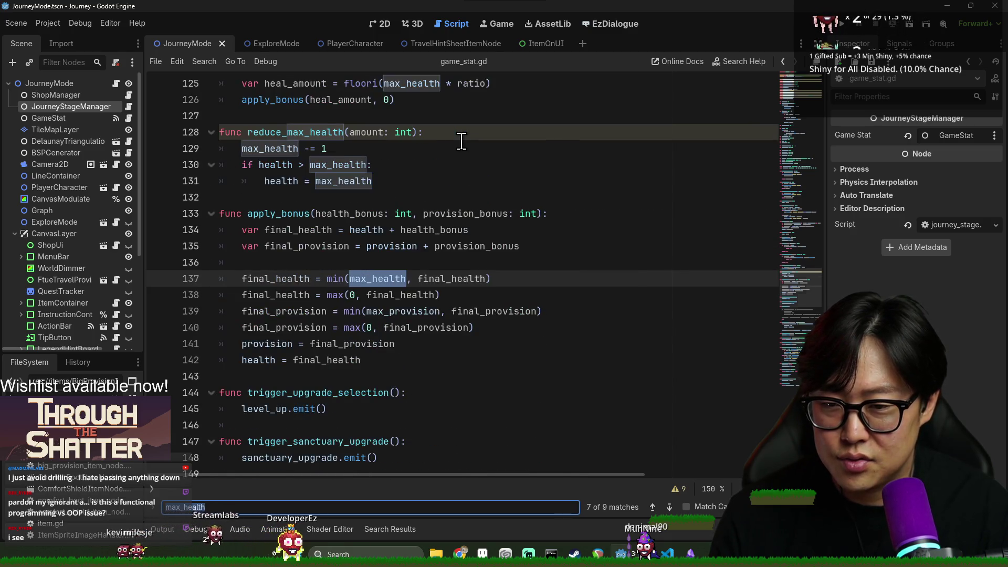
{"action": "key", "text": "F3"}
{"action": "key", "text": "F3"}
{"action": "key", "text": "F3"}
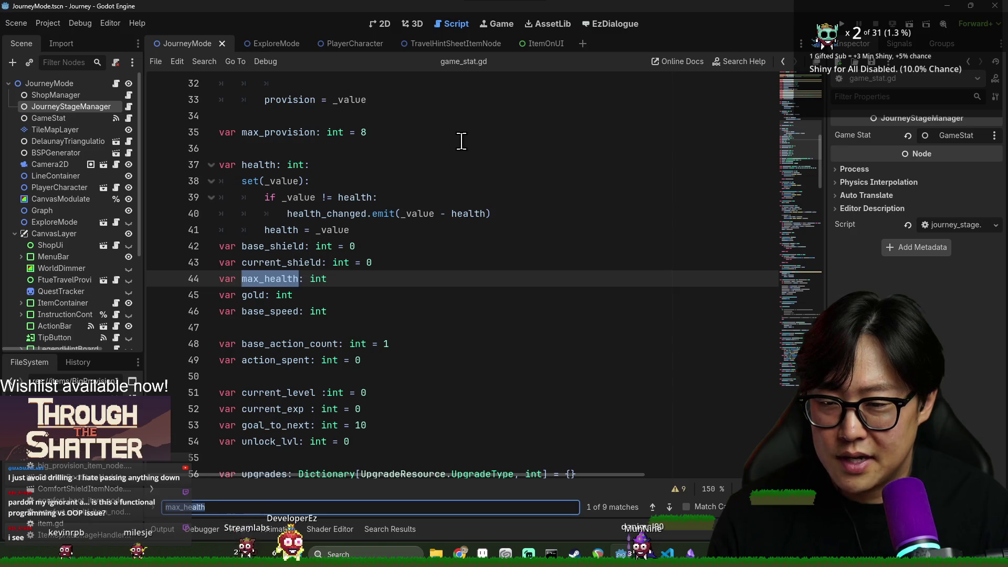
{"action": "key", "text": "F3"}
{"action": "left_click", "coordinate": [463, 141]}
{"action": "key", "text": "ctrl+s"}
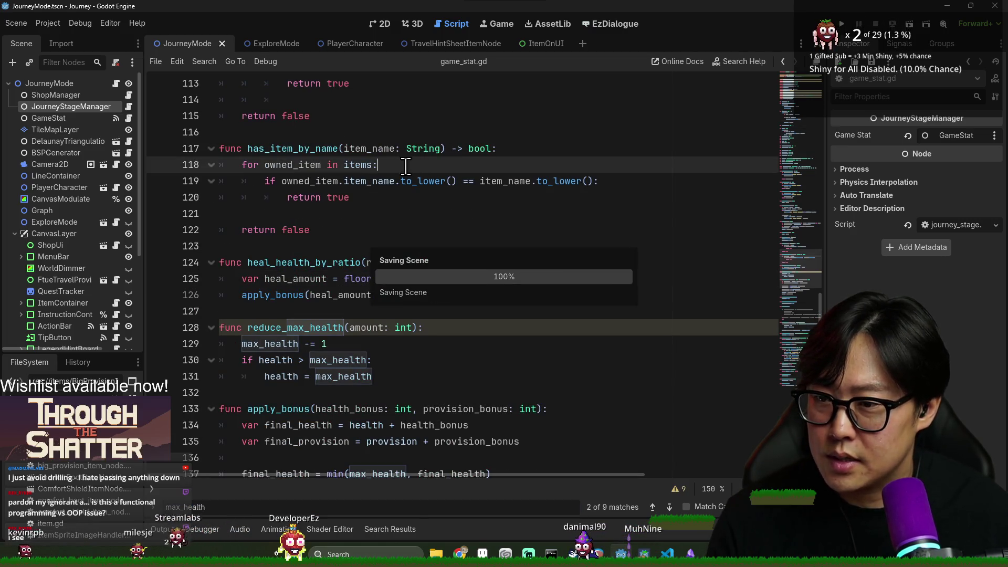
Step: Add and undo a blank line below line 131, then save game_stat.gd
{"action": "scroll", "coordinate": [309, 230], "scroll_direction": "down", "scroll_amount": 4}
{"action": "left_click", "coordinate": [409, 181]}
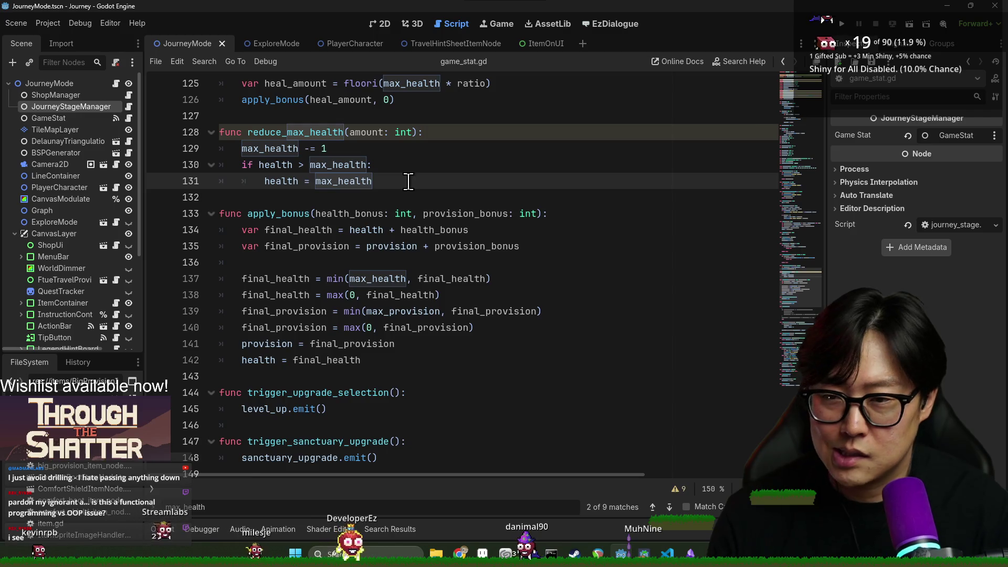
{"action": "key", "text": "Return"}
{"action": "key", "text": "ctrl+z"}
{"action": "key", "text": "ctrl+s"}
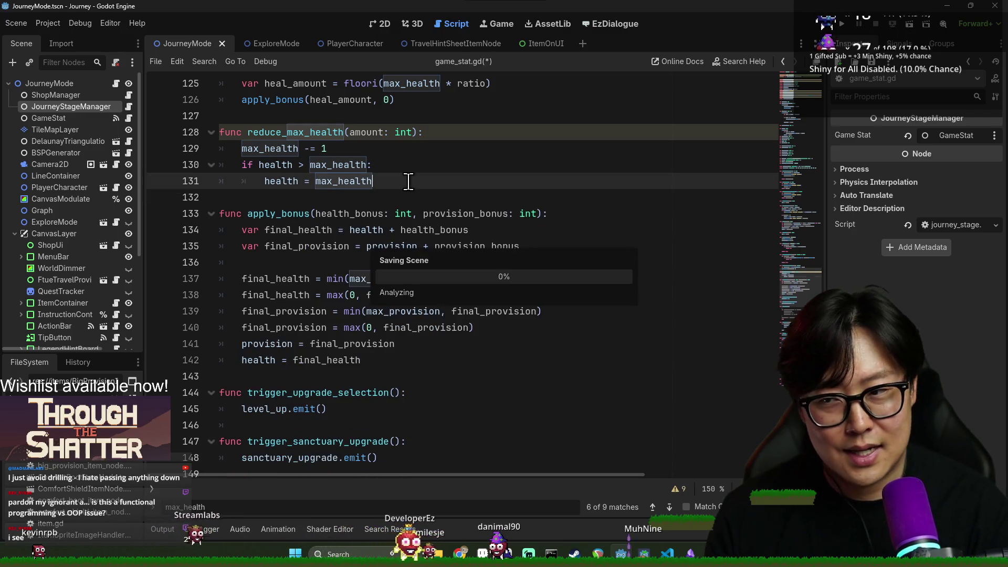
{"action": "scroll", "coordinate": [98, 266], "scroll_direction": "down", "scroll_amount": 3}
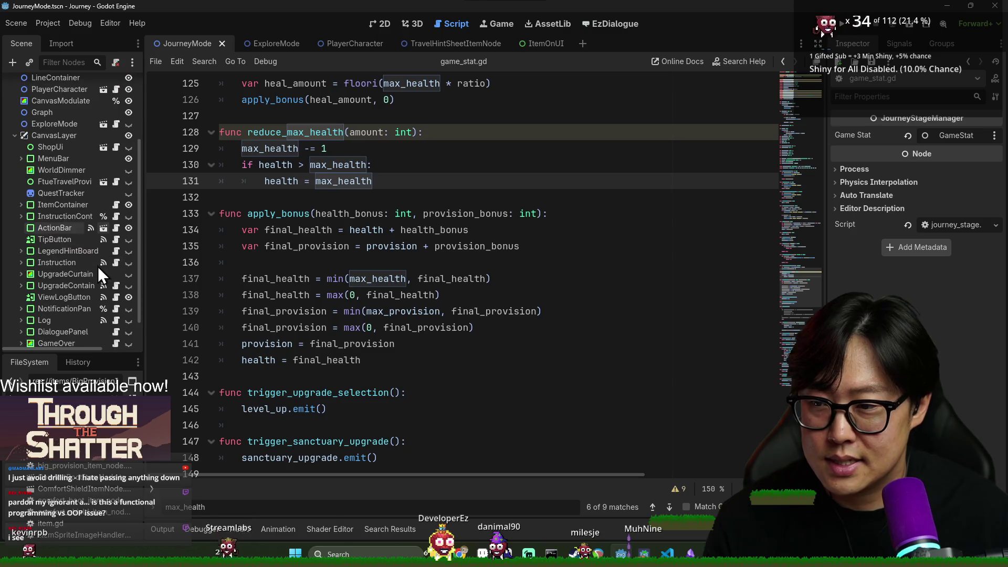
Step: Move from the journey stage manager script over to the DialoguePanel script
{"action": "key", "text": "alt+Left"}
{"action": "left_click", "coordinate": [385, 246]}
{"action": "key", "text": "ctrl+s"}
{"action": "scroll", "coordinate": [83, 250], "scroll_direction": "down", "scroll_amount": 2}
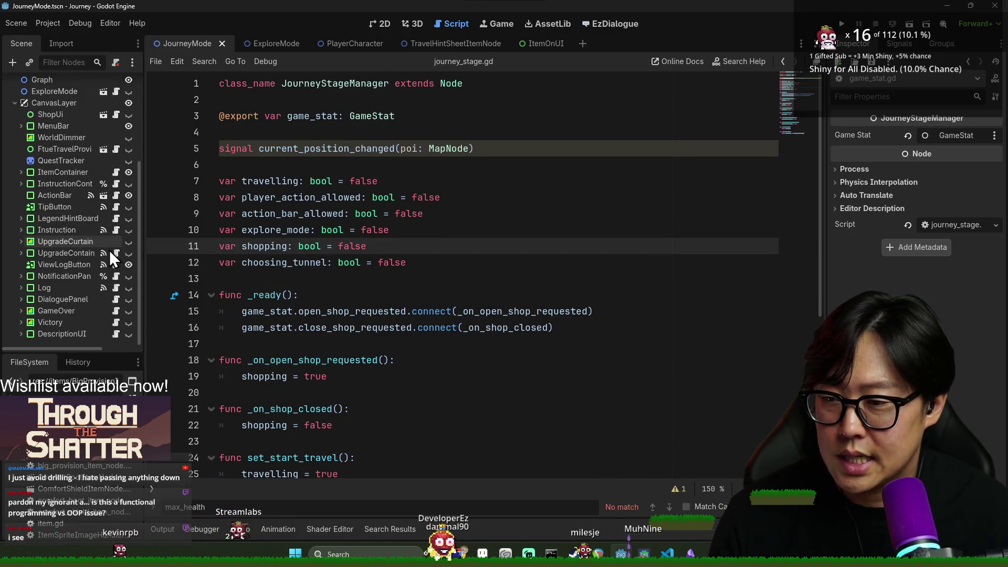
{"action": "left_click", "coordinate": [115, 299]}
{"action": "scroll", "coordinate": [363, 315], "scroll_direction": "up", "scroll_amount": 4}
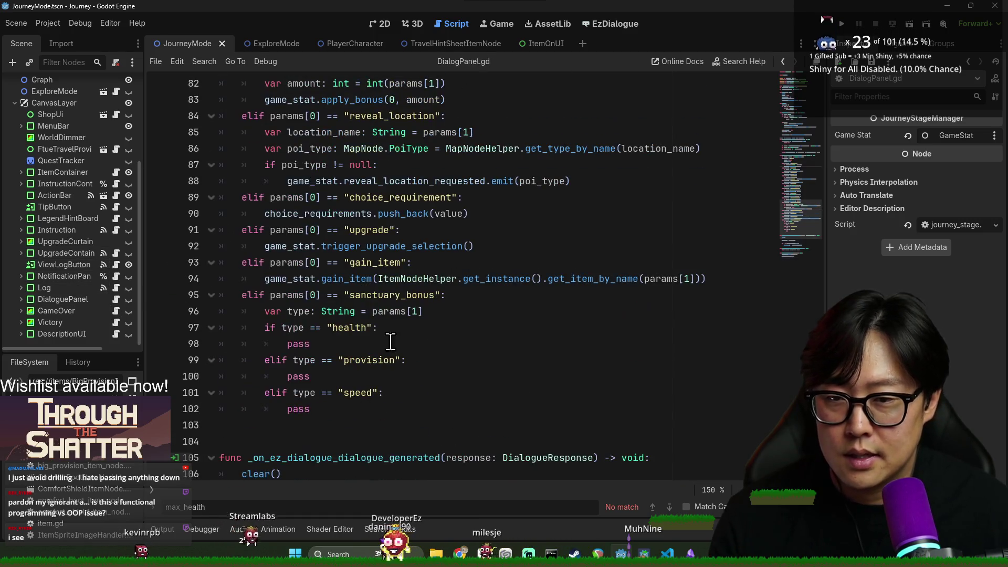
Step: Replace the health and provision branches' pass with game_stat.max_health and game_stat.max_provision increments
{"action": "left_click", "coordinate": [424, 340]}
{"action": "key", "text": "BackSpace"}
{"action": "key", "text": "BackSpace"}
{"action": "key", "text": "BackSpace"}
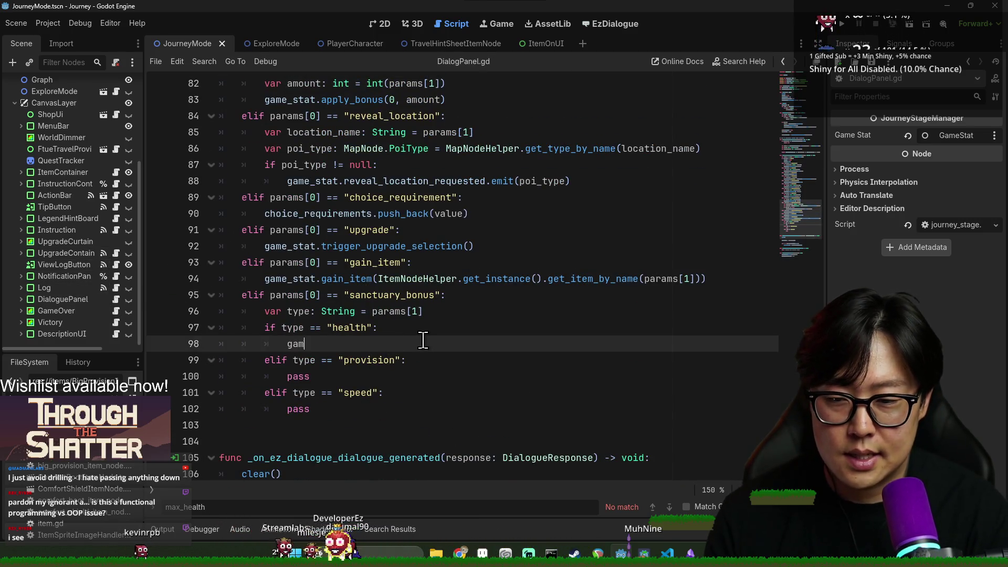
{"action": "type", "text": "at.ma"}
{"action": "key", "text": "Return"}
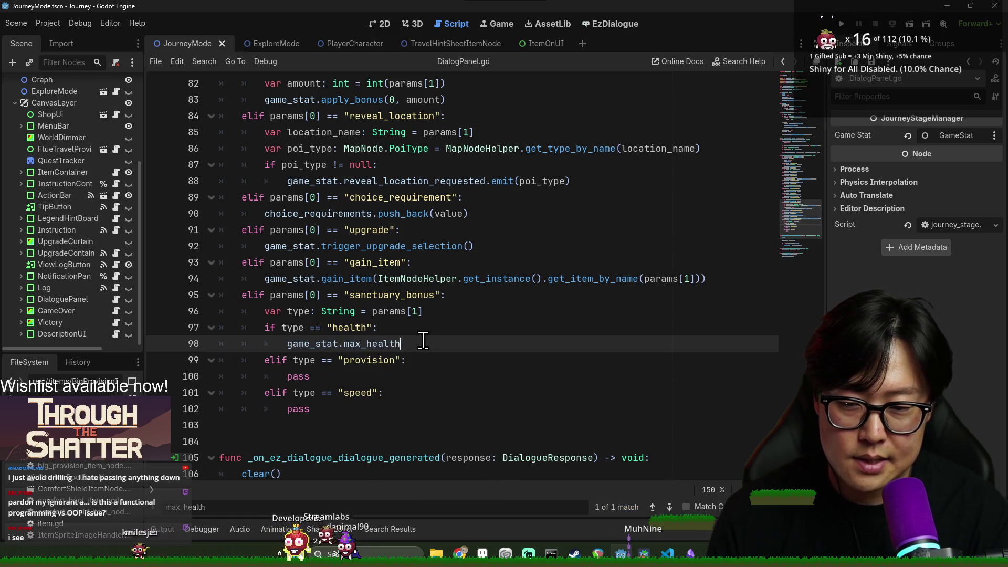
{"action": "left_click", "coordinate": [358, 377]}
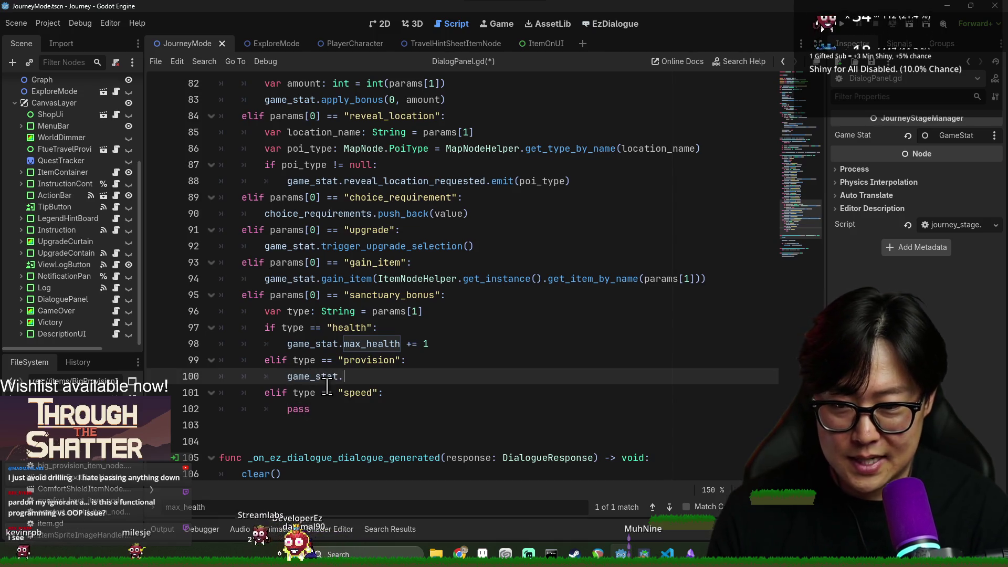
{"action": "type", "text": "max"}
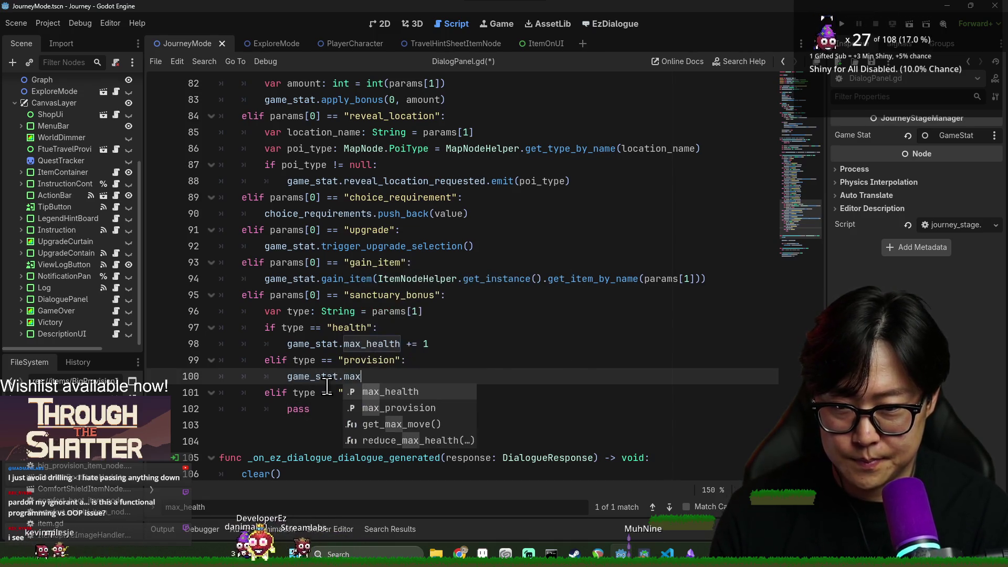
{"action": "key", "text": "Down"}
{"action": "key", "text": "Return"}
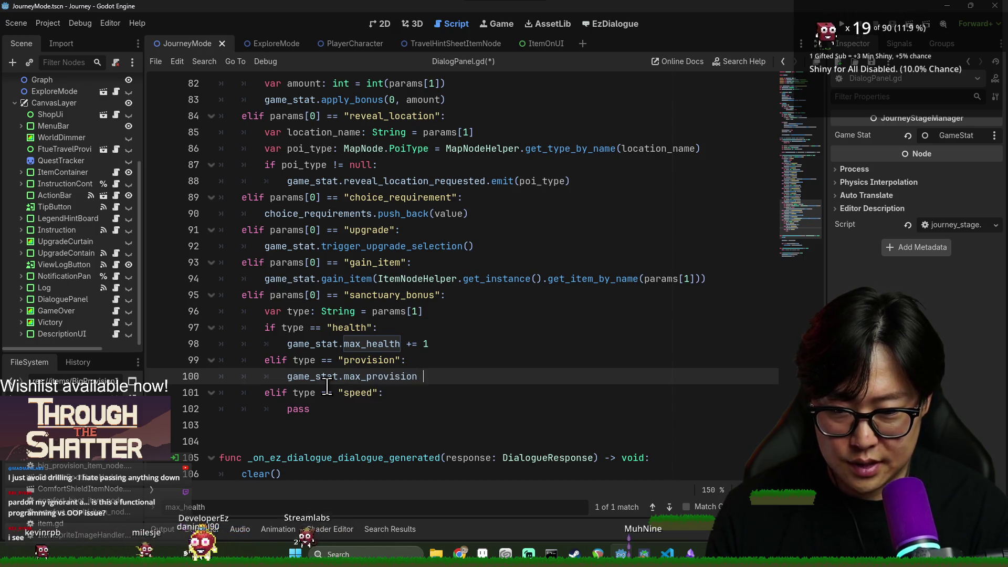
Step: Replace the speed branch's pass with game_stat.base_speed += 1 and save
{"action": "left_click_drag", "start_coordinate": [311, 409], "coordinate": [285, 410]}
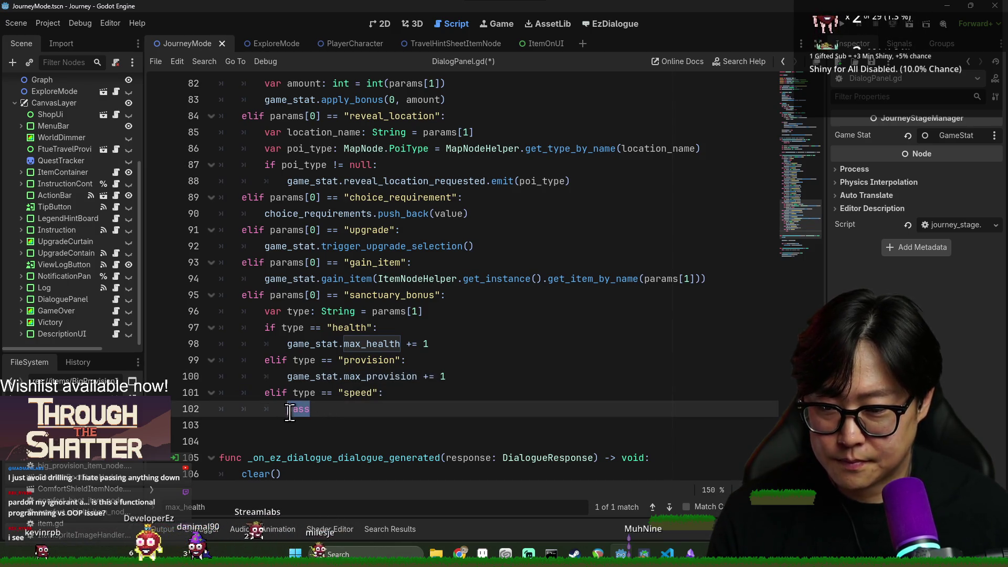
{"action": "type", "text": "_stat."}
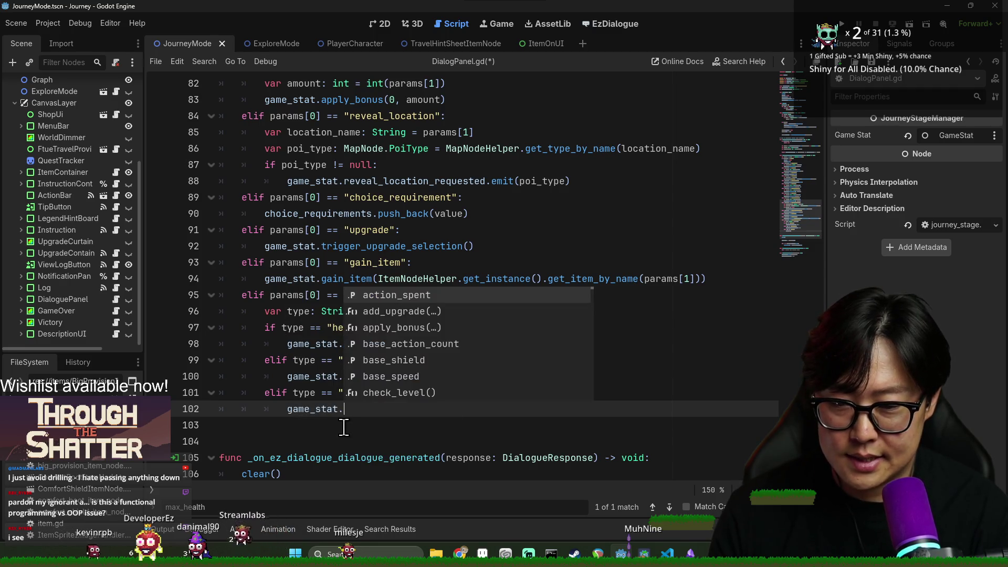
{"action": "type", "text": "m"}
{"action": "key", "text": "BackSpace"}
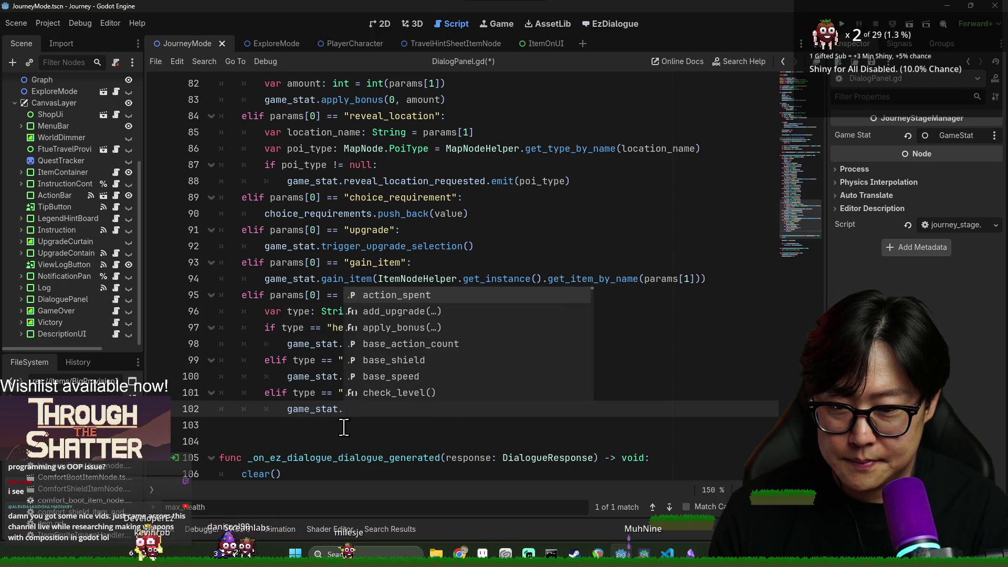
{"action": "type", "text": "speed"}
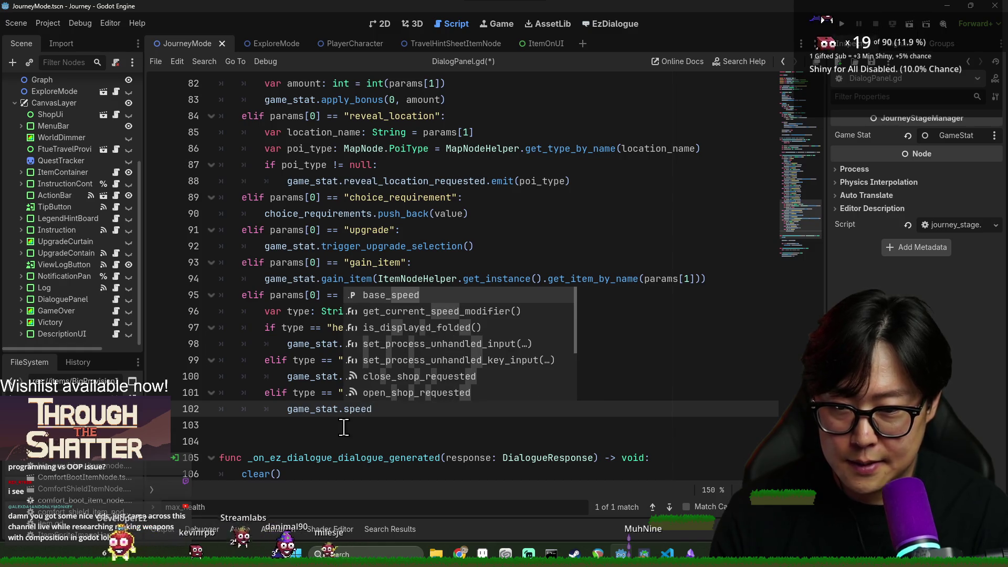
{"action": "key", "text": "Return"}
{"action": "type", "text": "+= 1"}
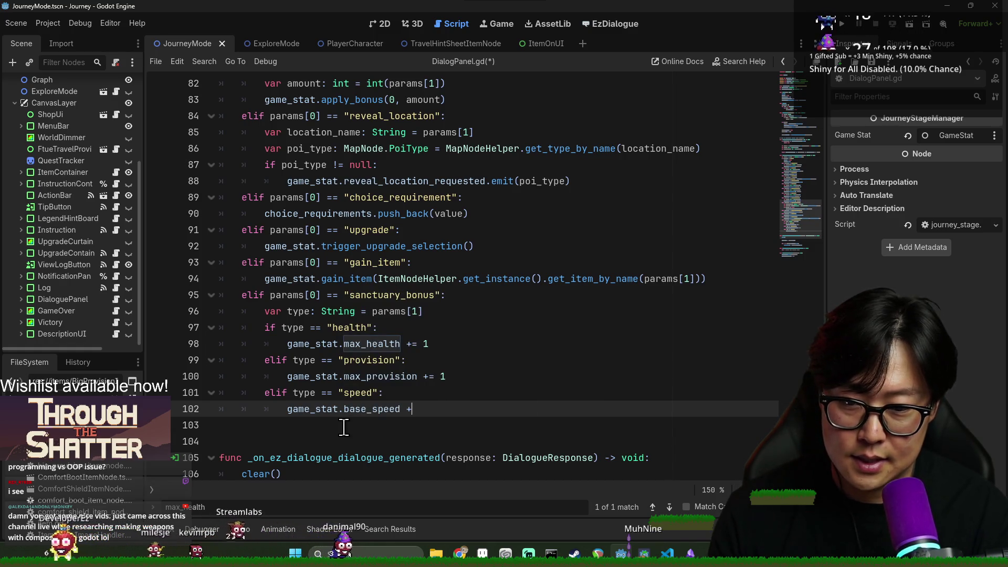
{"action": "key", "text": "ctrl+s"}
Step: Check base_speed's definition and usages in game_stat.gd, then return to DialogPanel.gd and save
{"action": "left_click", "coordinate": [347, 409], "text": "ctrl"}
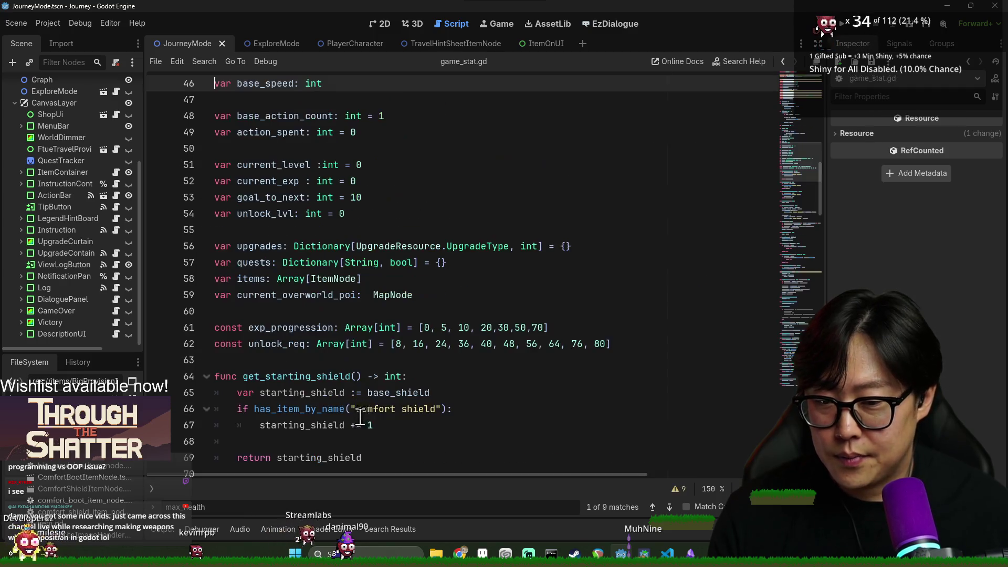
{"action": "double_click", "coordinate": [263, 85]}
{"action": "key", "text": "ctrl+f"}
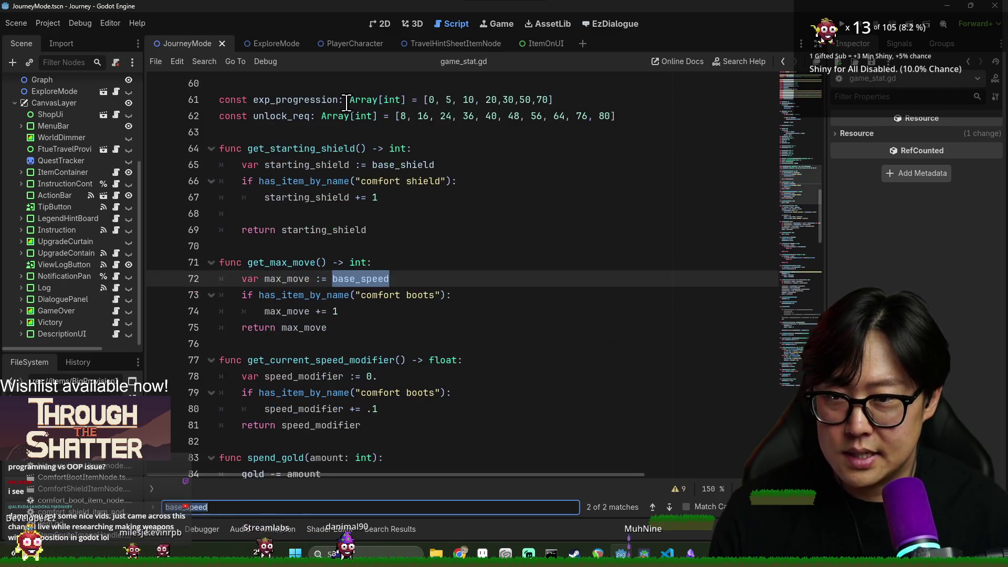
{"action": "key", "text": "Return"}
{"action": "key", "text": "Return"}
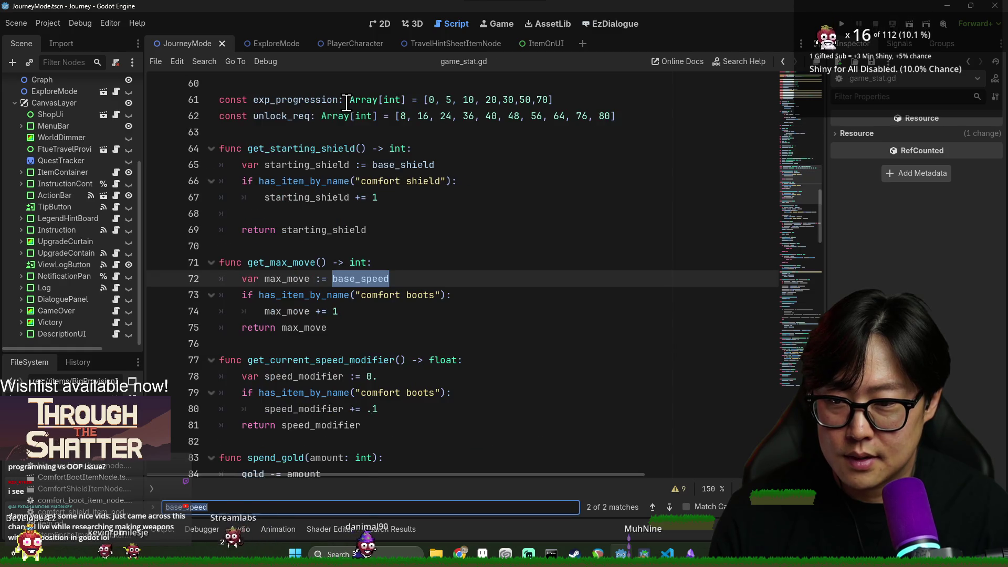
{"action": "key", "text": "alt+Left"}
{"action": "left_click", "coordinate": [363, 329]}
{"action": "key", "text": "ctrl+s"}
Step: Review the sanctuary bonus branches for max_health and provision, and save DialogPanel.gd
{"action": "left_click", "coordinate": [384, 393]}
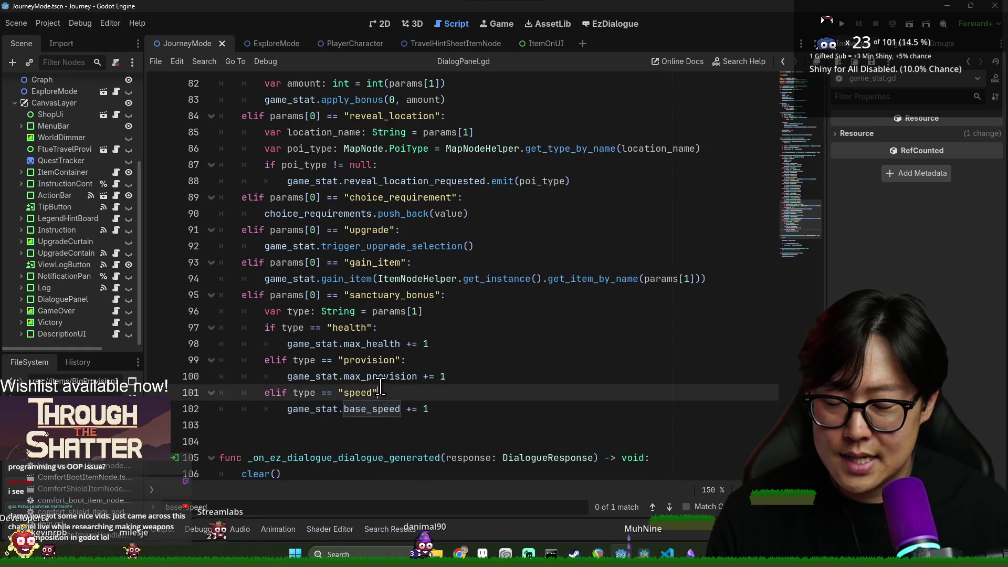
{"action": "double_click", "coordinate": [370, 360]}
{"action": "left_click", "coordinate": [432, 344]}
{"action": "key", "text": "ctrl+s"}
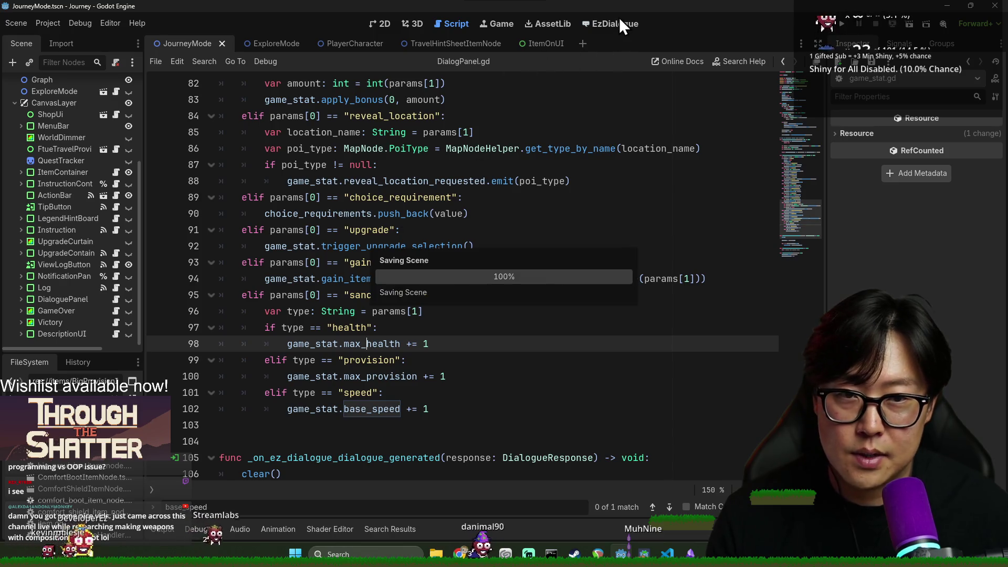
Step: In sanctuary.json, add an empty signal() line below the +1 Max Health signal, then return to DialogPanel.gd
{"action": "left_click", "coordinate": [614, 24]}
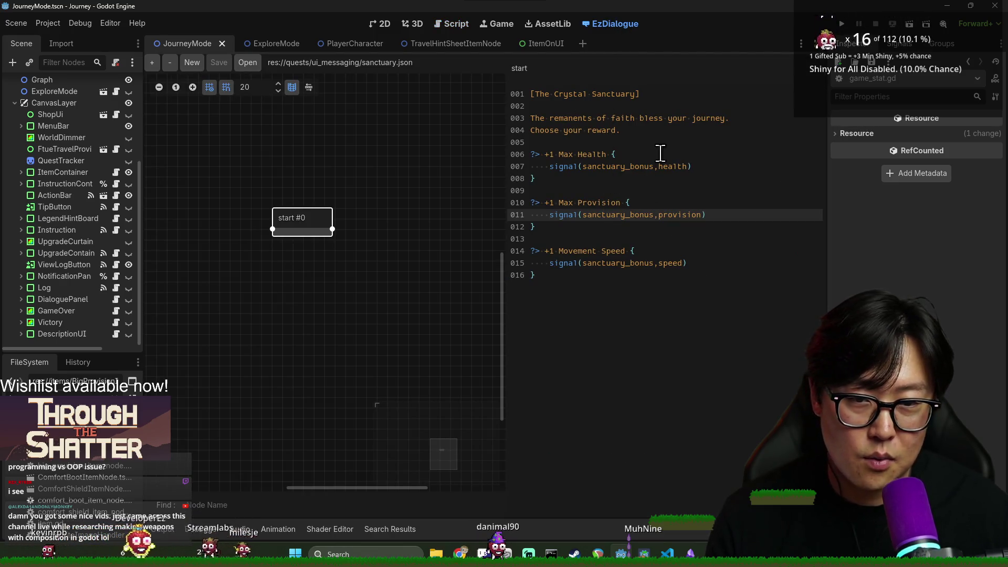
{"action": "left_click", "coordinate": [717, 168]}
{"action": "key", "text": "ctrl+s"}
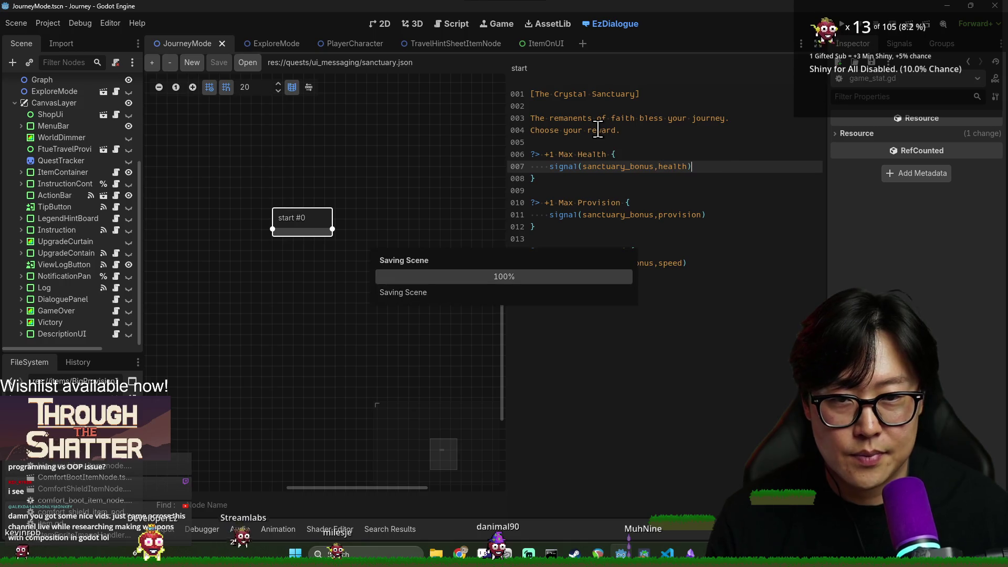
{"action": "left_click", "coordinate": [728, 167]}
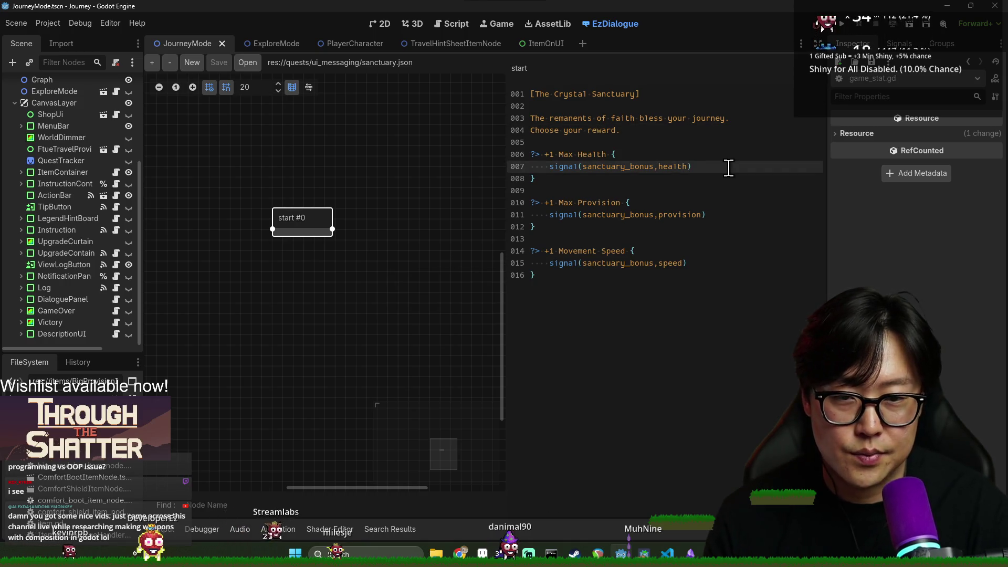
{"action": "key", "text": "Return"}
{"action": "type", "text": "signal("}
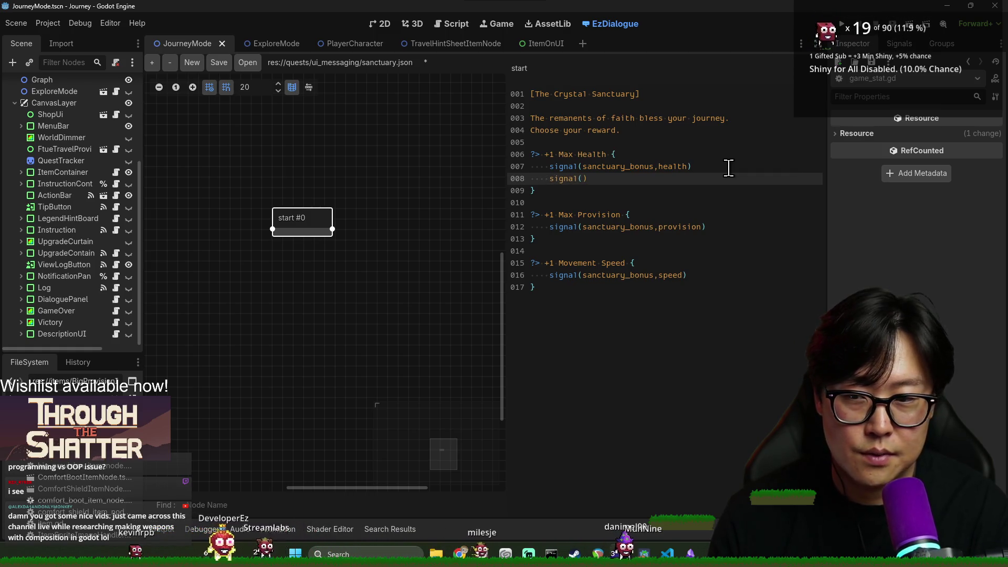
{"action": "left_click", "coordinate": [445, 24]}
{"action": "scroll", "coordinate": [367, 242], "scroll_direction": "up", "scroll_amount": 1}
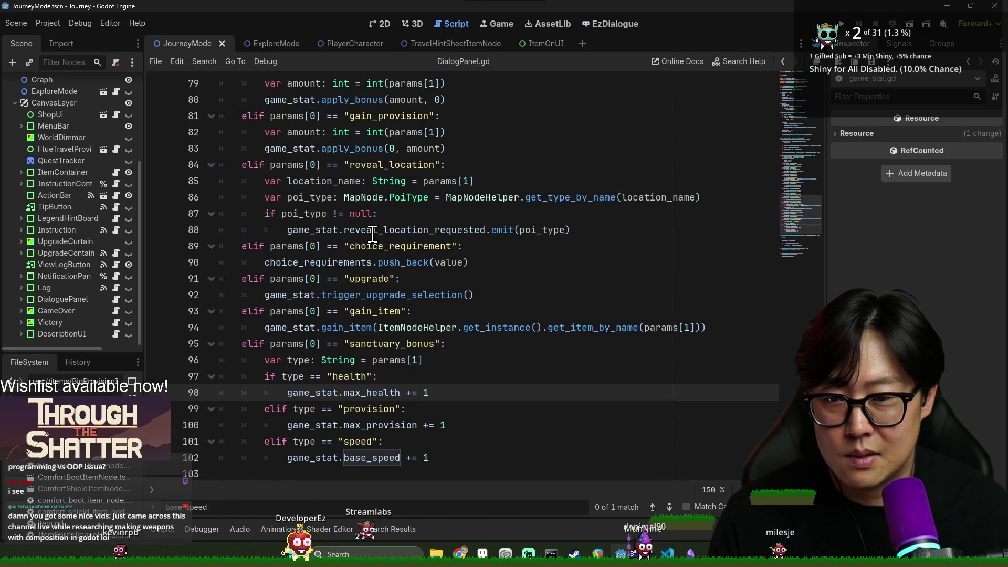
Step: Add an elif params[0] == "full_recovery": branch after the base_speed line
{"action": "scroll", "coordinate": [388, 204], "scroll_direction": "up", "scroll_amount": 4}
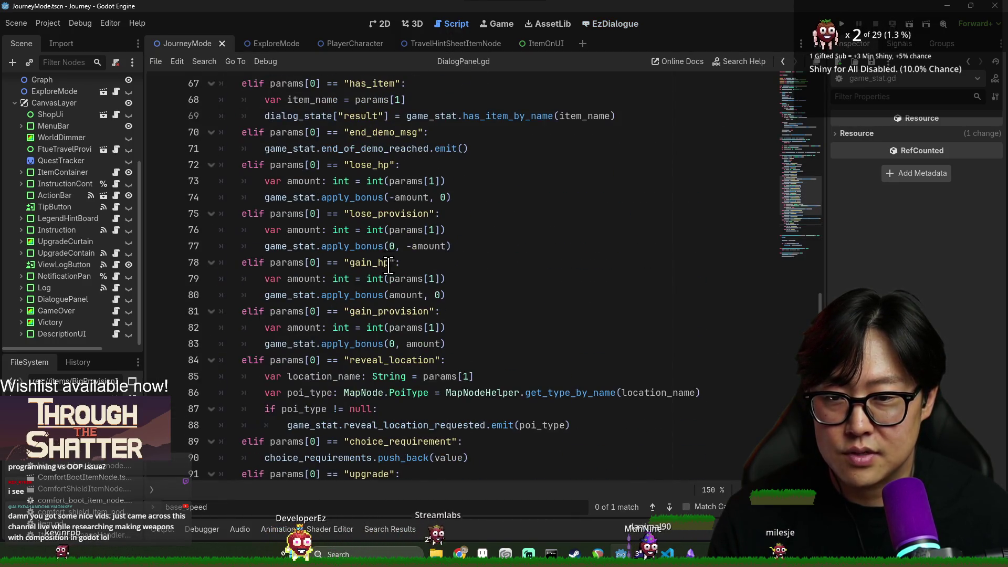
{"action": "scroll", "coordinate": [394, 239], "scroll_direction": "down", "scroll_amount": 9}
{"action": "left_click", "coordinate": [450, 214]}
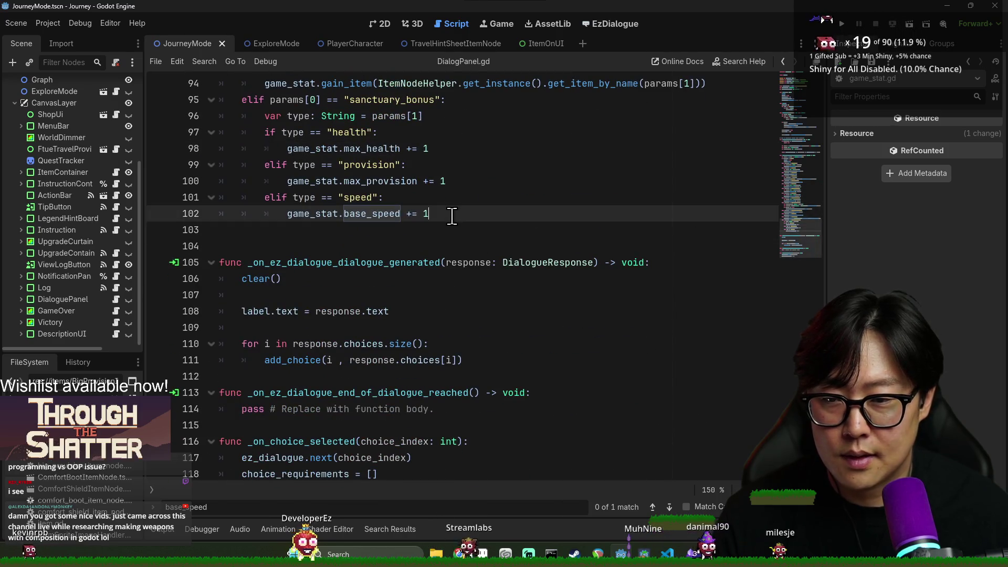
{"action": "key", "text": "Return"}
{"action": "key", "text": "BackSpace"}
{"action": "key", "text": "BackSpace"}
{"action": "type", "text": "elif"}
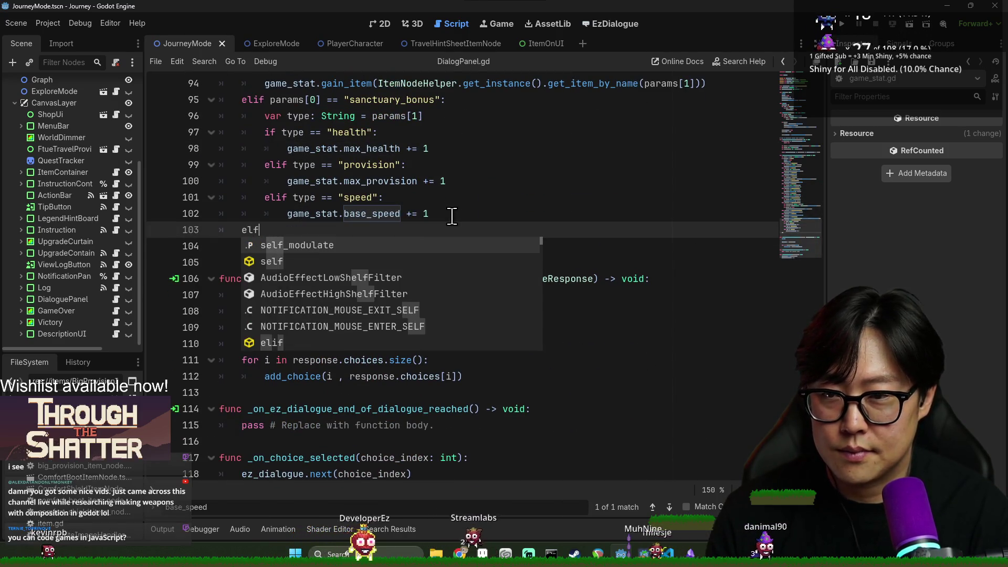
{"action": "type", "text": " params["}
{"action": "type", "text": "0] == \"full_recovery"}
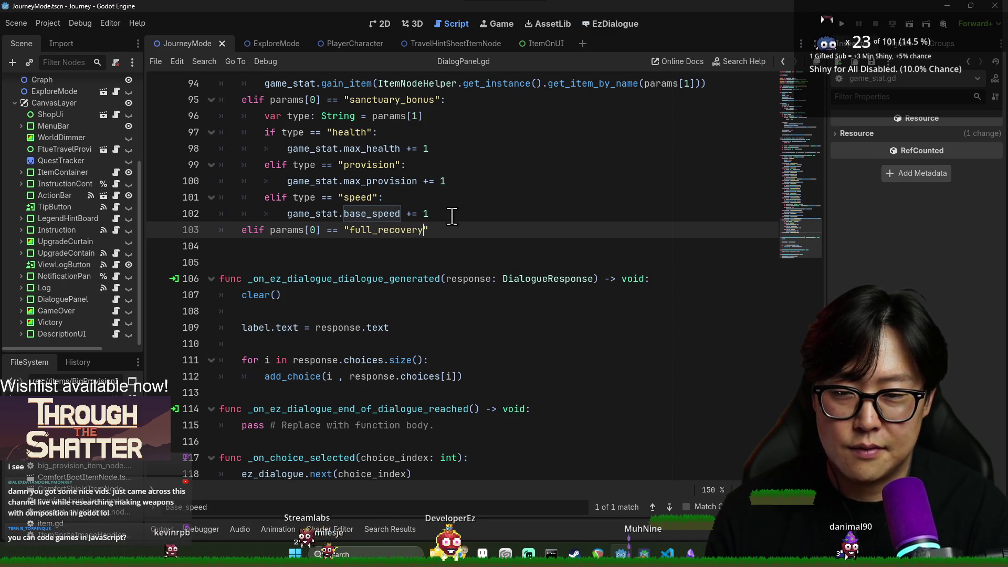
{"action": "type", "text": "\":"}
{"action": "key", "text": "Return"}
Step: Fill the branch with a game_stat.apply_bonus call giving large health and provision bonuses, and save
{"action": "type", "text": "game_stat.he"}
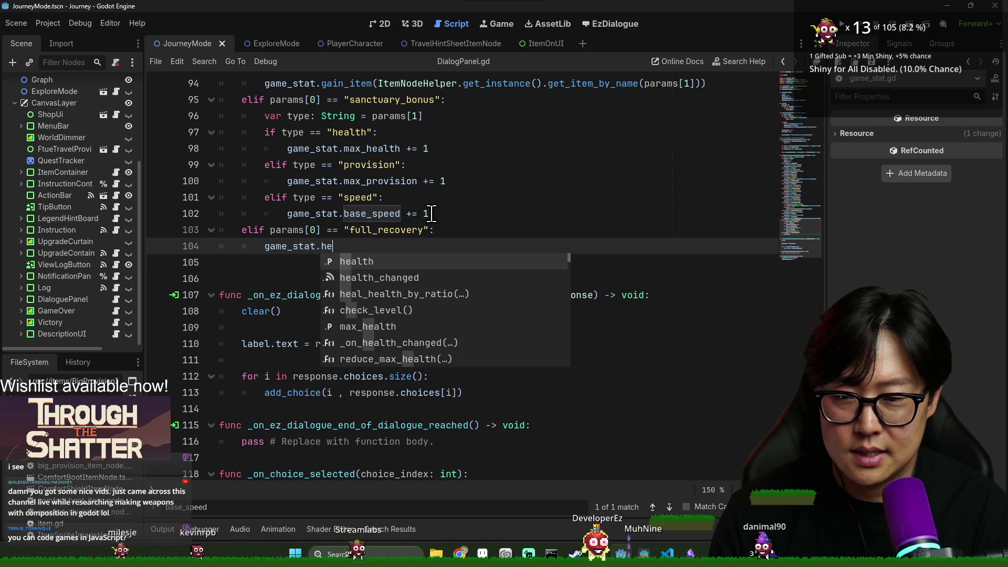
{"action": "type", "text": "al"}
{"action": "key", "text": "Down"}
{"action": "key", "text": "Down"}
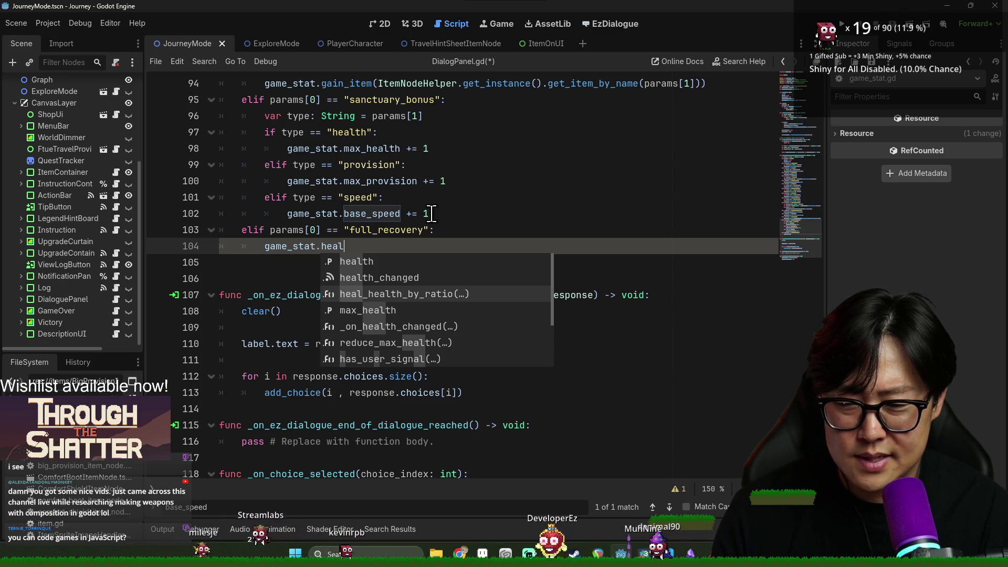
{"action": "key", "text": "BackSpace"}
{"action": "key", "text": "BackSpace"}
{"action": "key", "text": "BackSpace"}
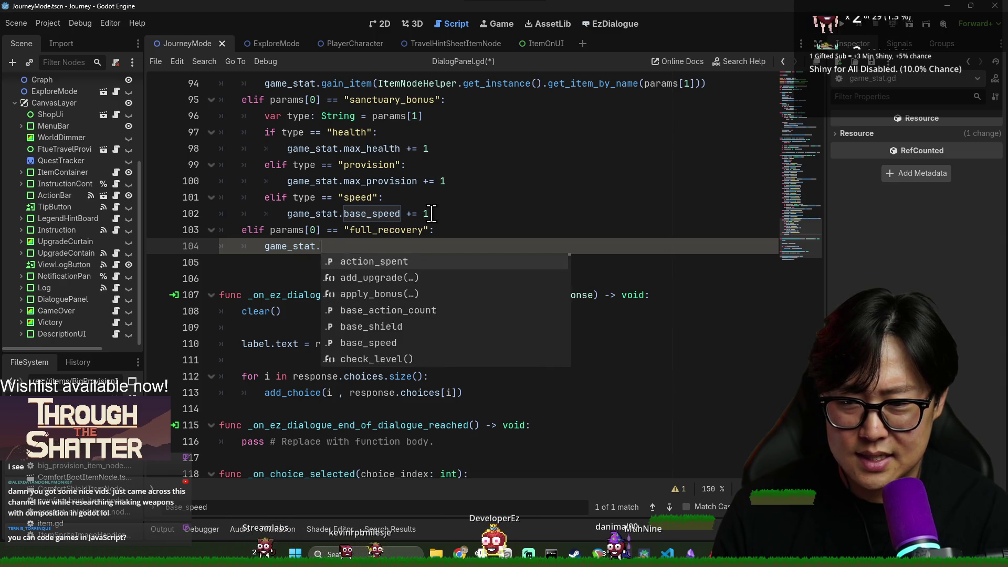
{"action": "type", "text": "gain"}
{"action": "key", "text": "BackSpace"}
{"action": "key", "text": "BackSpace"}
{"action": "key", "text": "BackSpace"}
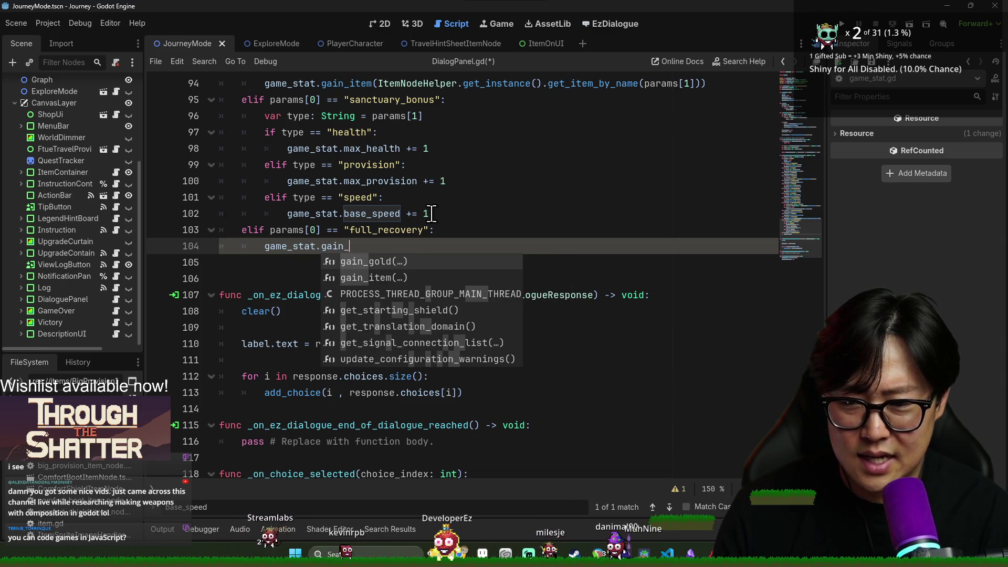
{"action": "key", "text": "BackSpace"}
{"action": "type", "text": "apply"}
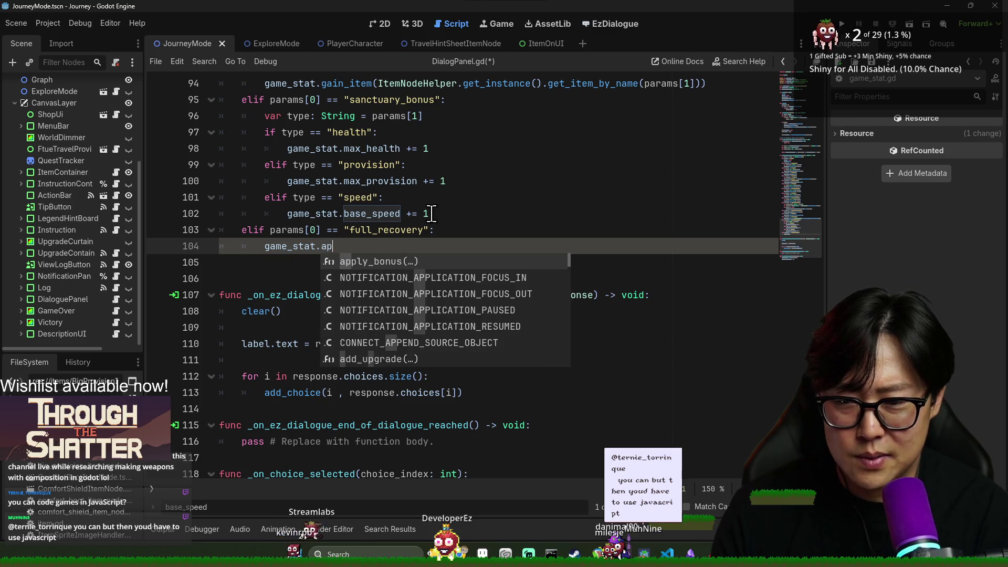
{"action": "key", "text": "Return"}
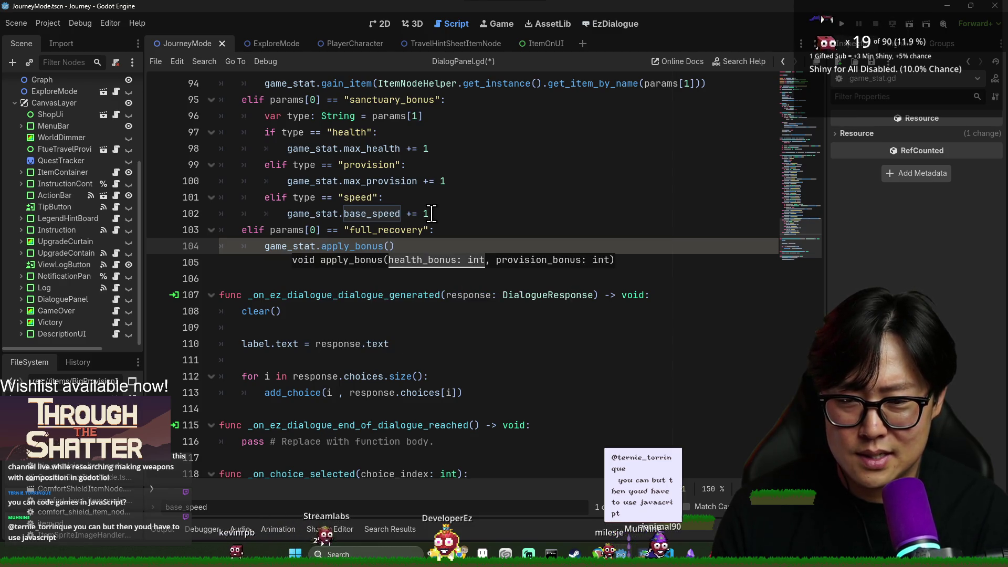
{"action": "type", "text": "10000000, 100000"}
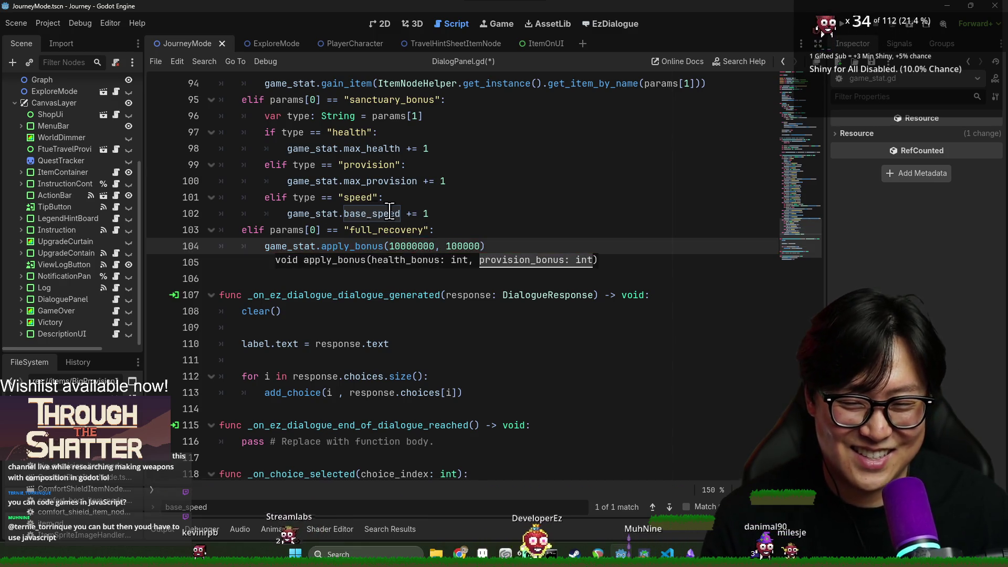
{"action": "left_click", "coordinate": [435, 246]}
{"action": "key", "text": "BackSpace"}
{"action": "key", "text": "BackSpace"}
{"action": "key", "text": "BackSpace"}
{"action": "key", "text": "BackSpace"}
{"action": "left_click", "coordinate": [446, 231]}
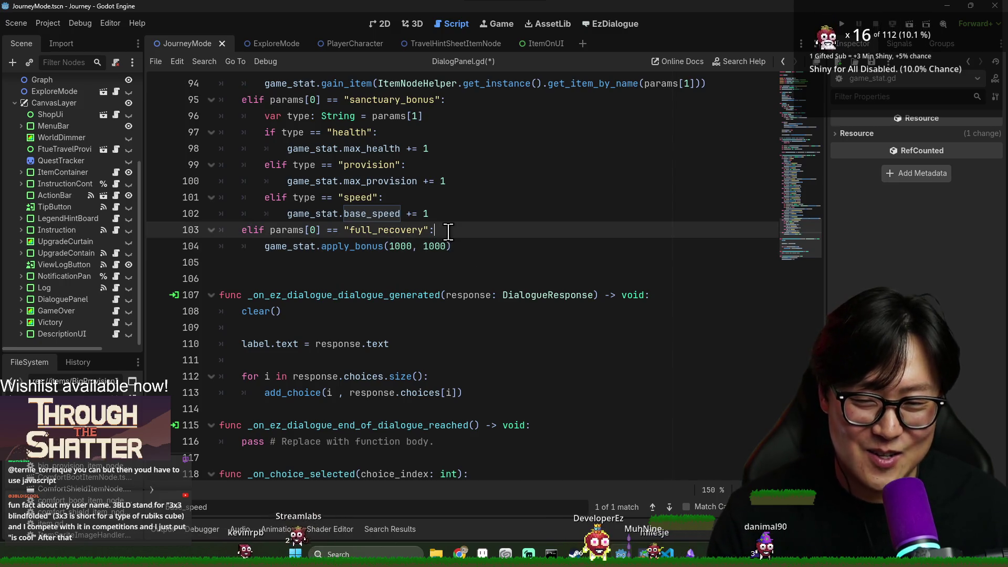
{"action": "key", "text": "ctrl+s"}
Step: Inspect the apply_bonus call and its arguments, and save DialogPanel.gd again
{"action": "left_click", "coordinate": [382, 247]}
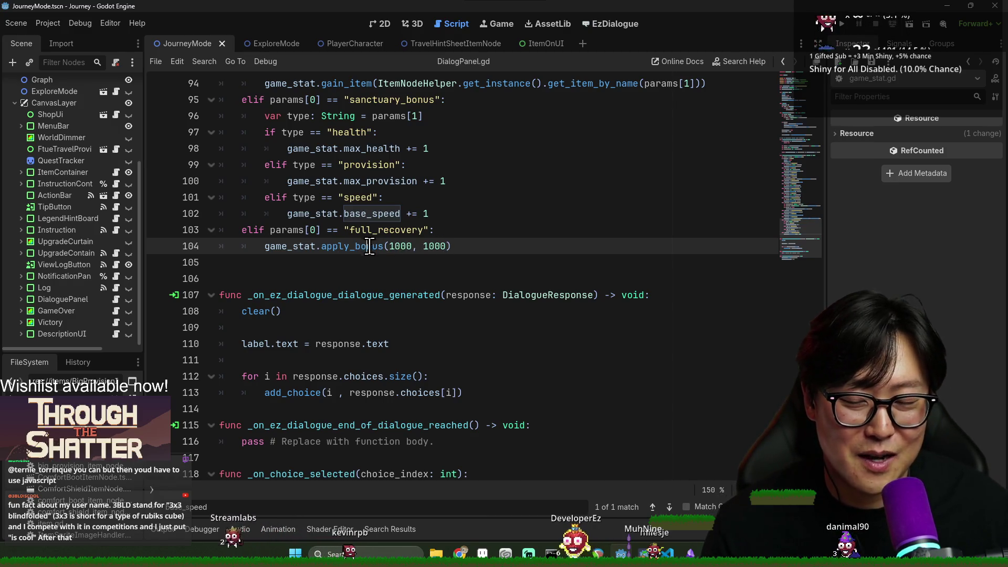
{"action": "double_click", "coordinate": [366, 247]}
{"action": "left_click", "coordinate": [405, 243]}
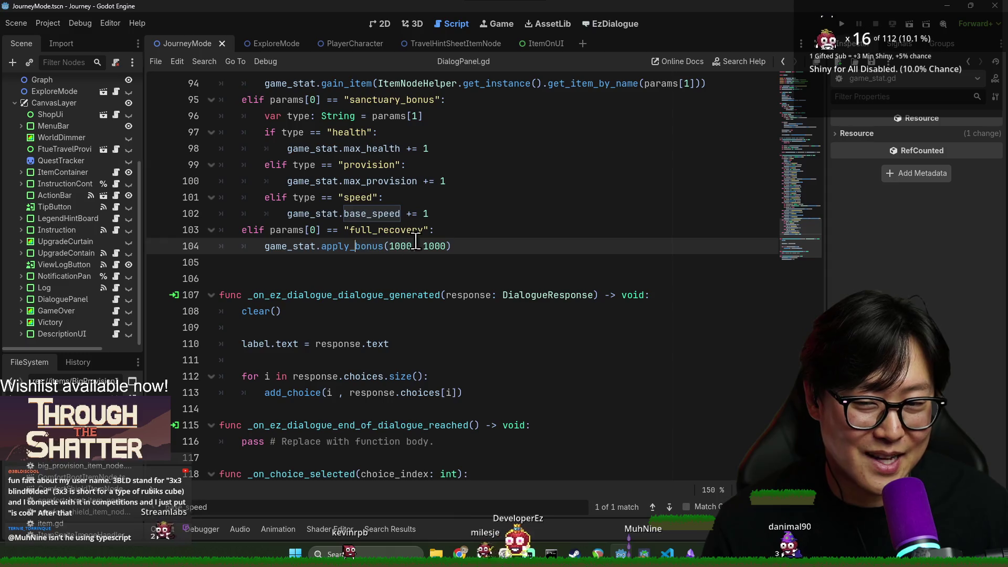
{"action": "key", "text": "ctrl+s"}
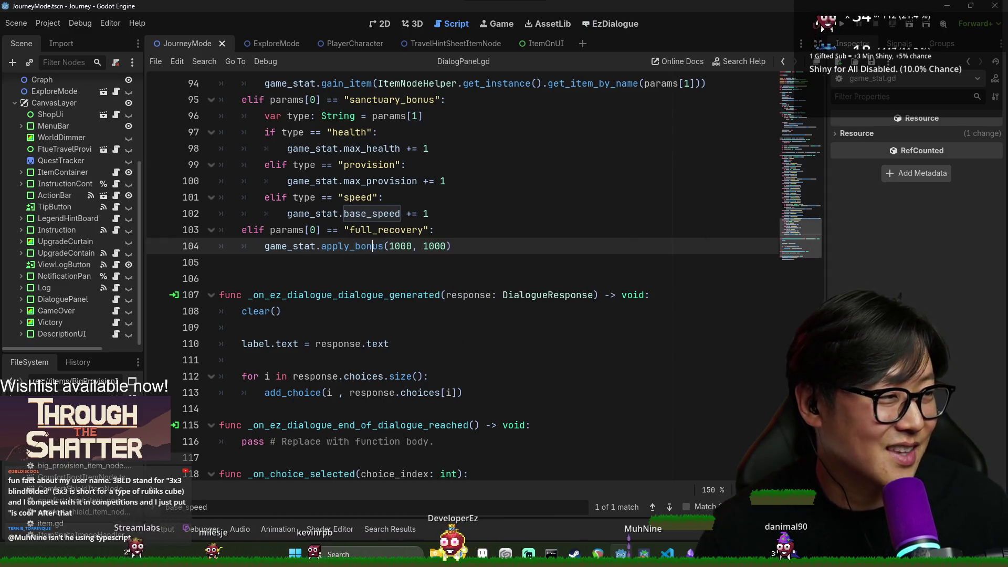
{"action": "key", "text": "ctrl+s"}
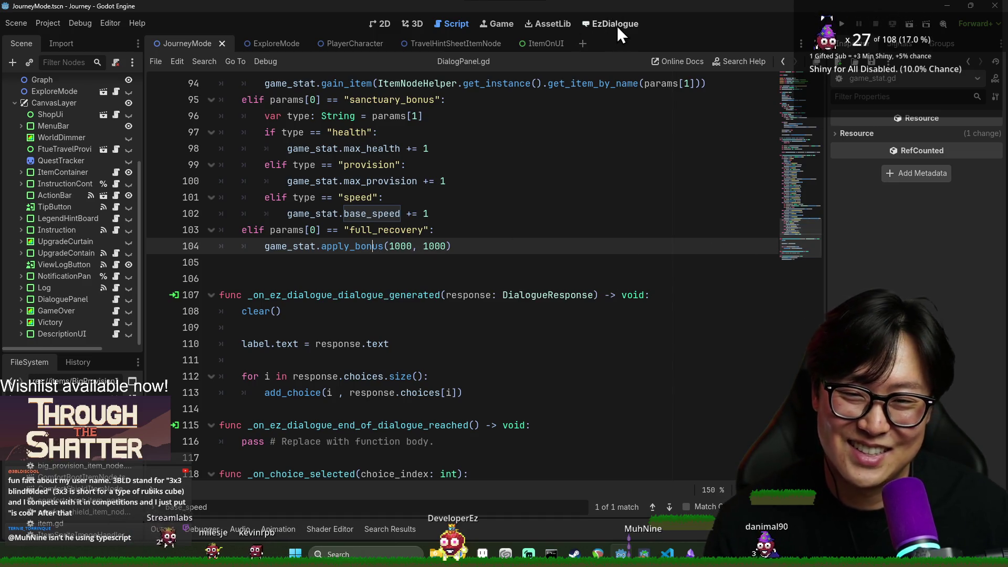
{"action": "left_click", "coordinate": [616, 24]}
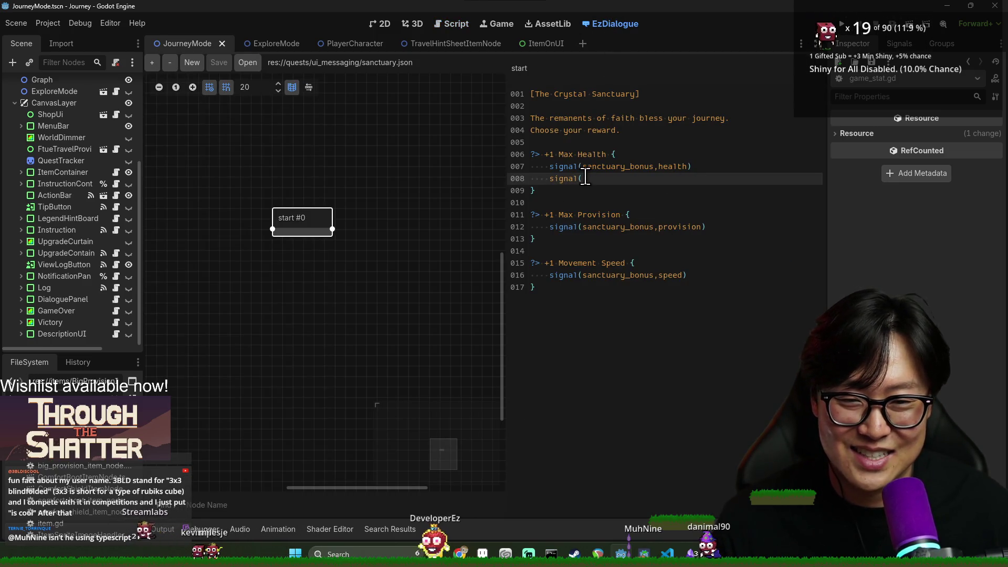
Step: Make the Max Health choice's new signal full_recovery and paste it under the provision signal
{"action": "type", "text": "full_recovery"}
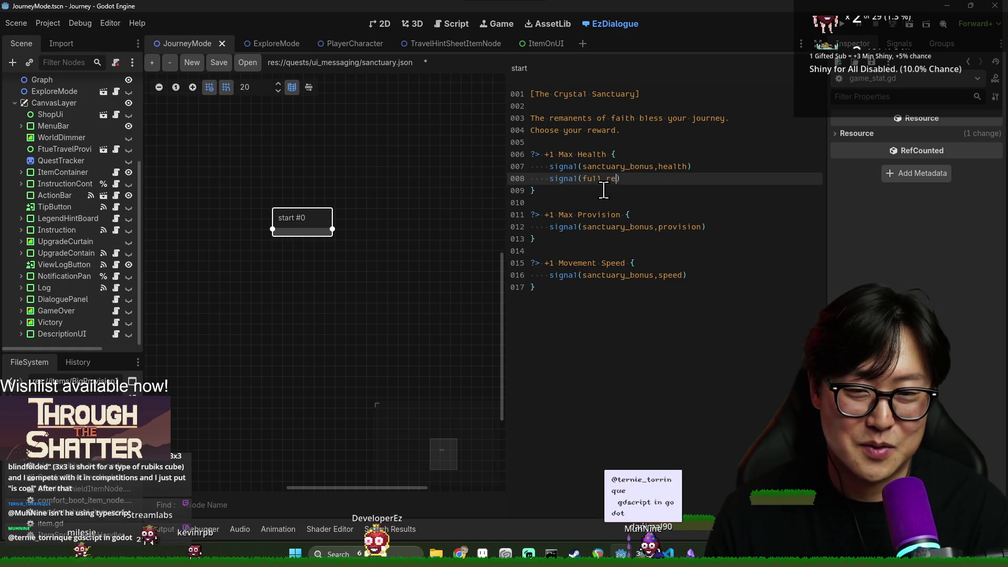
{"action": "double_click", "coordinate": [610, 179]}
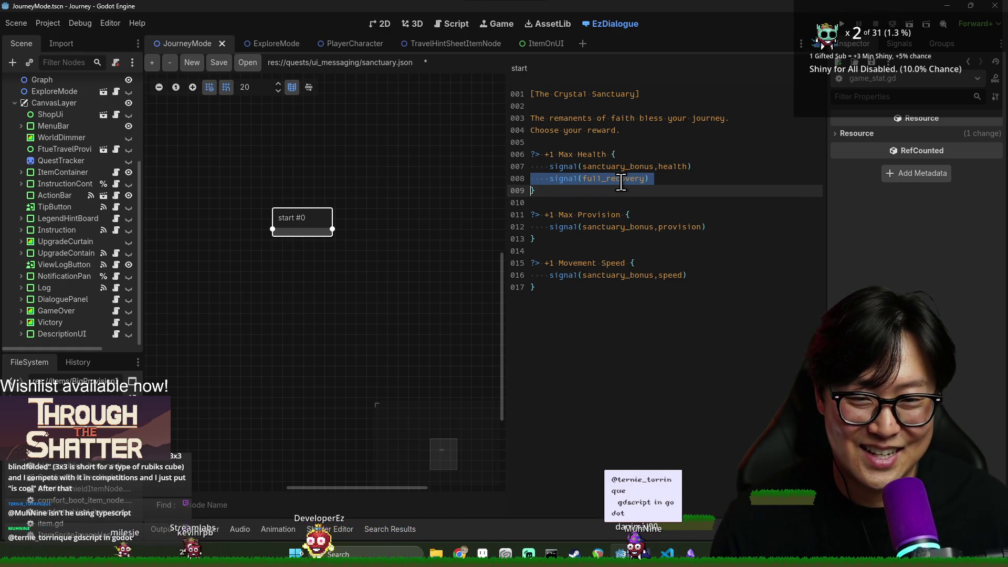
{"action": "left_click", "coordinate": [723, 231]}
{"action": "key", "text": "Return"}
{"action": "type", "text": "signal(full_recovery)"}
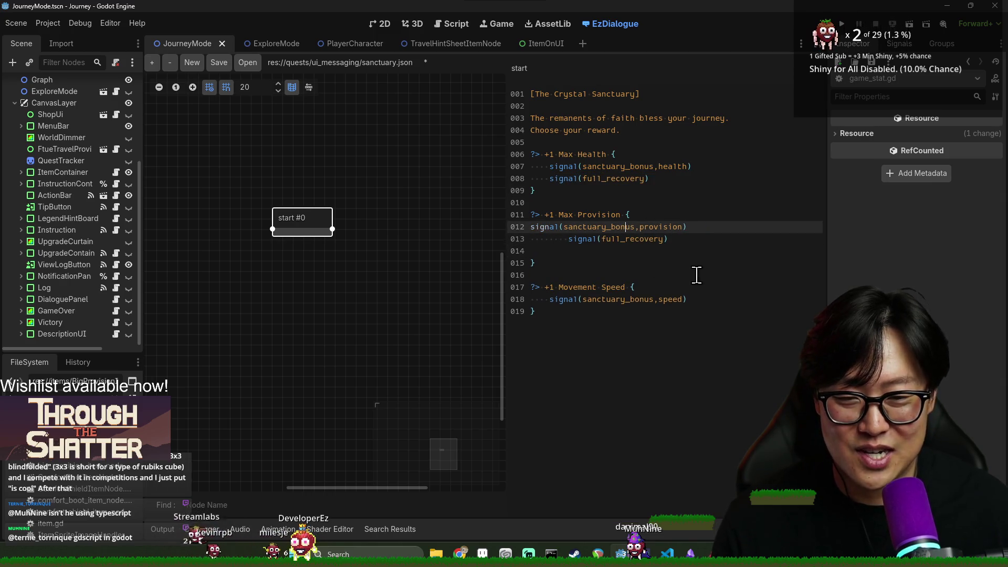
Step: Fix the pasted line's indentation, add signal(full_recovery) under the speed choice, and save sanctuary.json
{"action": "left_click", "coordinate": [629, 248]}
{"action": "key", "text": "shift+Tab"}
{"action": "key", "text": "Down"}
{"action": "key", "text": "BackSpace"}
{"action": "left_click", "coordinate": [722, 286]}
{"action": "key", "text": "Return"}
{"action": "key", "text": "ctrl+v"}
{"action": "key", "text": "ctrl+s"}
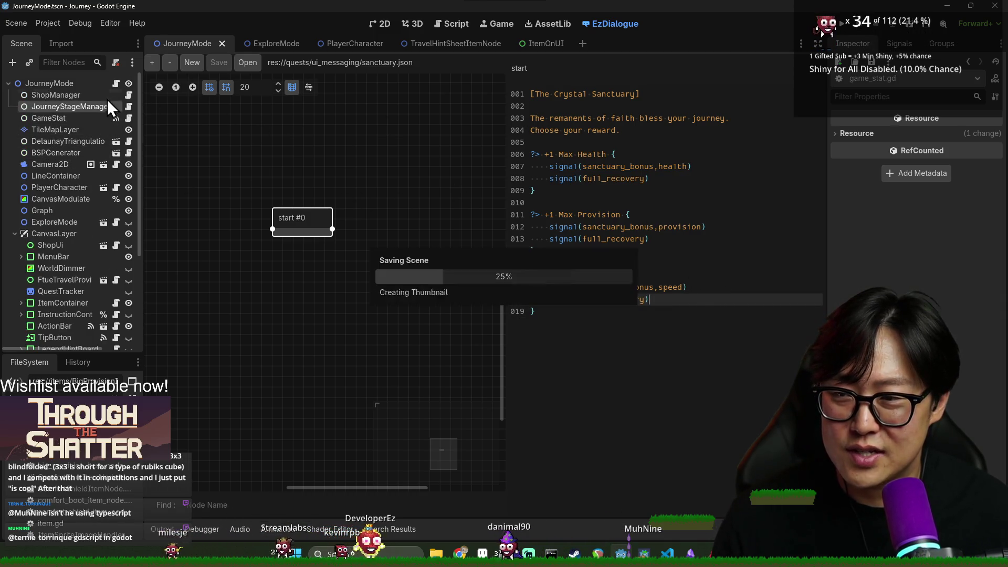
{"action": "left_click", "coordinate": [116, 84]}
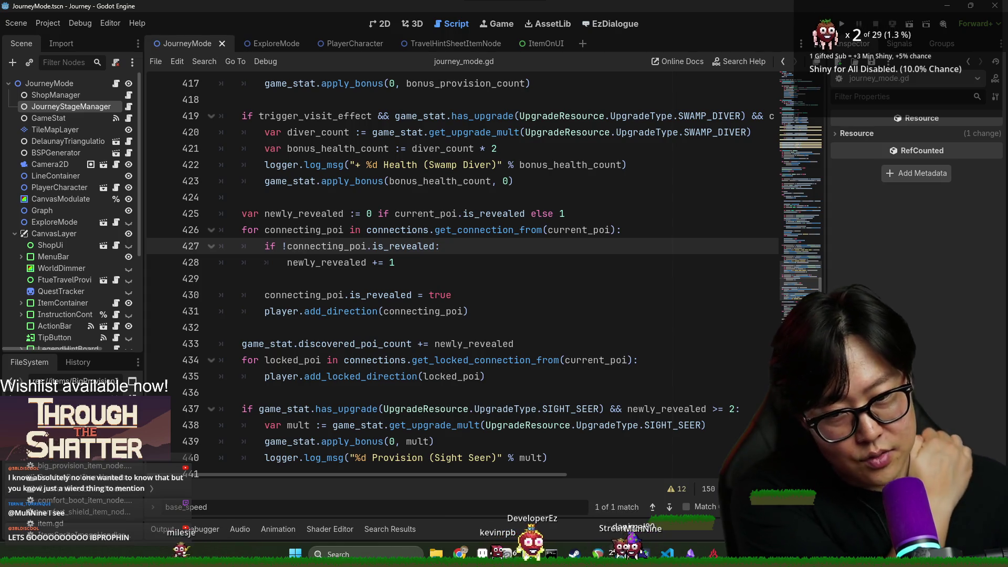
{"action": "left_click", "coordinate": [562, 344]}
{"action": "scroll", "coordinate": [573, 342], "scroll_direction": "down", "scroll_amount": 15}
{"action": "left_click", "coordinate": [517, 328]}
{"action": "key", "text": "ctrl+s"}
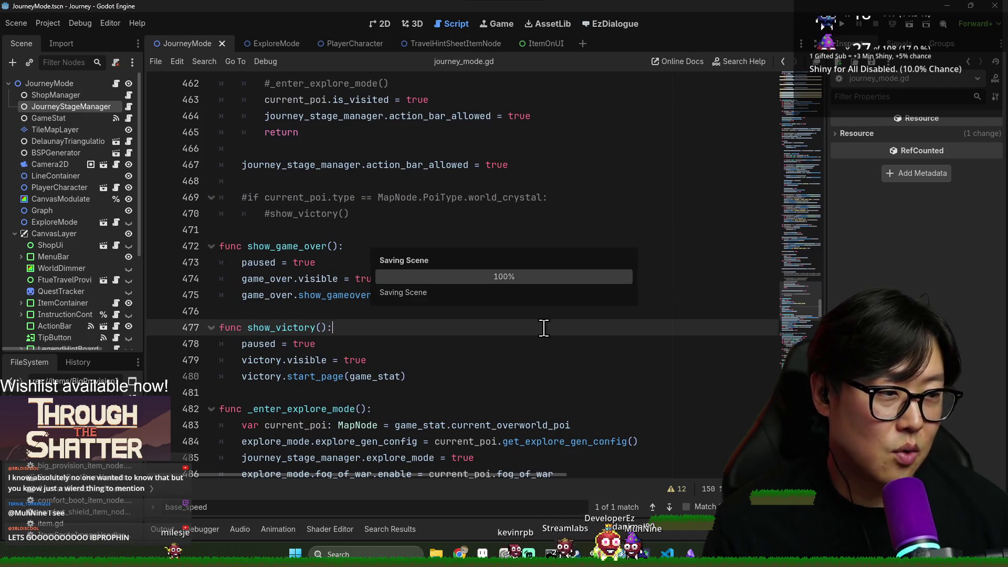
{"action": "left_click", "coordinate": [399, 358]}
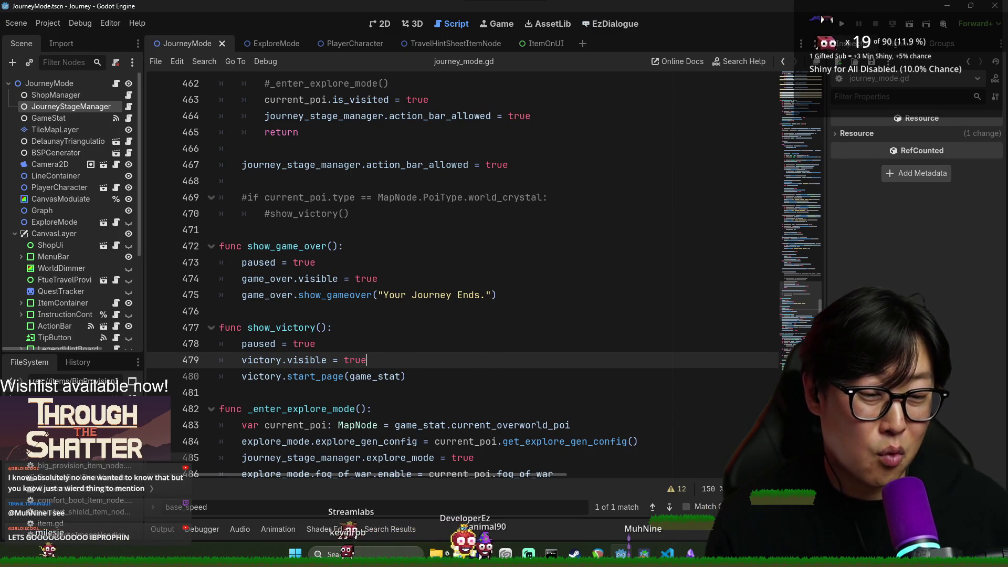
{"action": "key", "text": "Escape"}
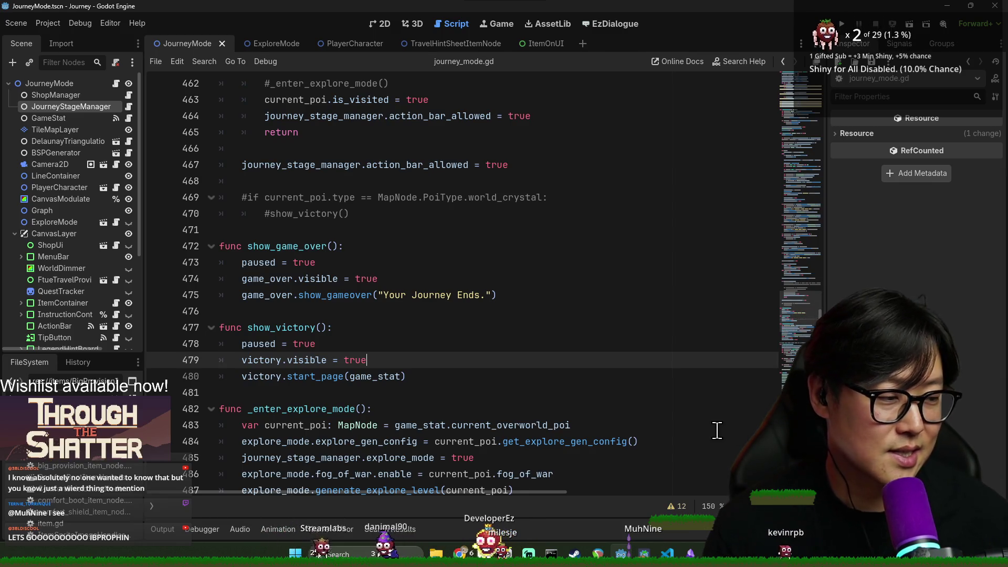
{"action": "left_click", "coordinate": [385, 296]}
{"action": "key", "text": "ctrl+s"}
{"action": "left_click", "coordinate": [356, 214]}
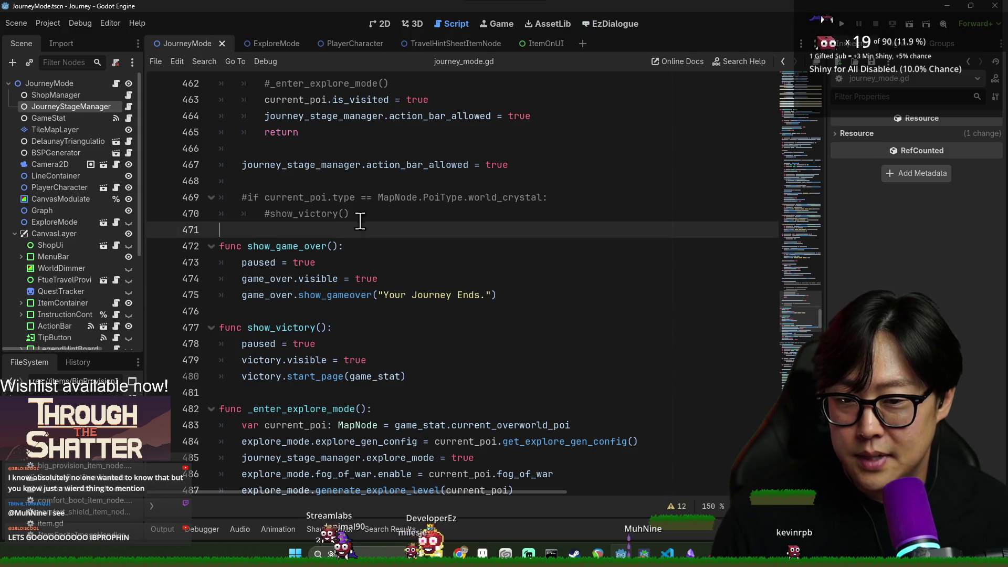
{"action": "scroll", "coordinate": [356, 214], "scroll_direction": "up", "scroll_amount": 9}
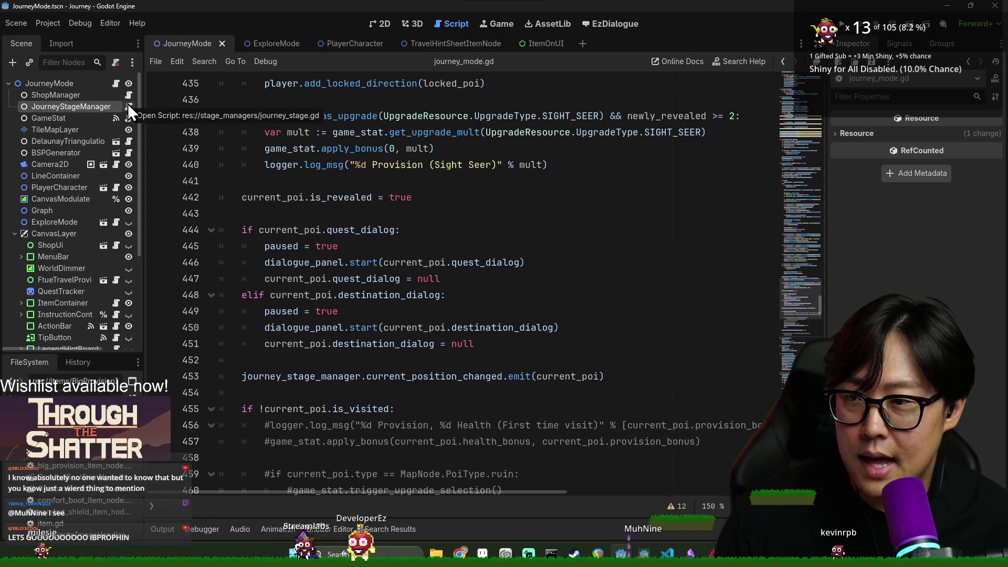
Step: Search journey_mode.gd for 'on_s' to reach the _on_sanctuary_upgrade handler
{"action": "left_click", "coordinate": [458, 244]}
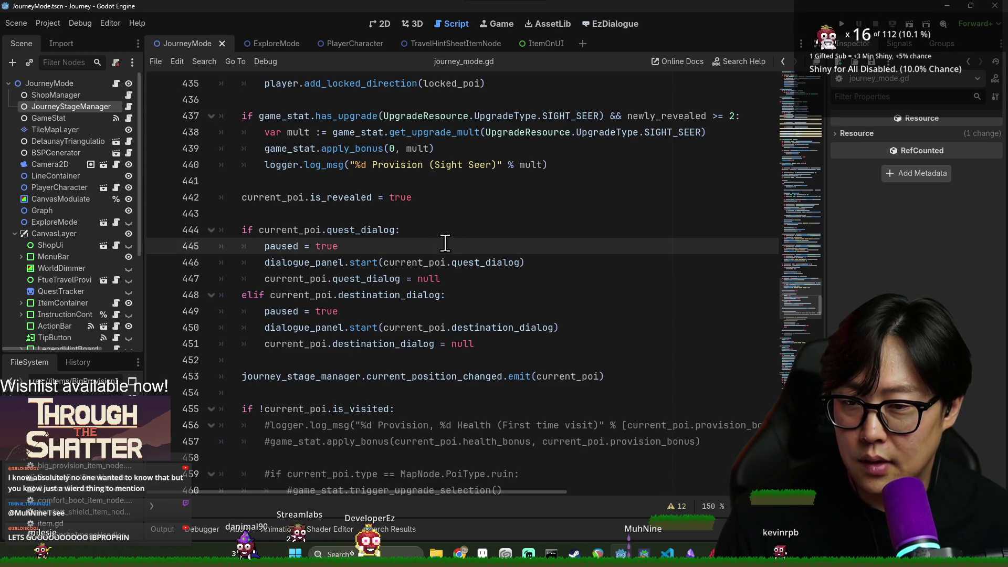
{"action": "key", "text": "ctrl+f"}
{"action": "key", "text": "BackSpace"}
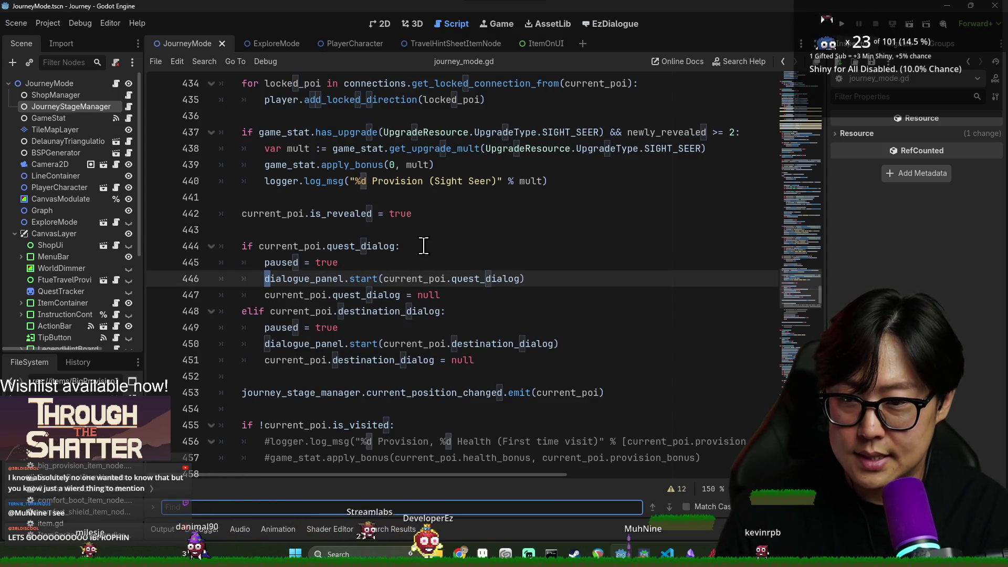
{"action": "type", "text": "on_sanctuary"}
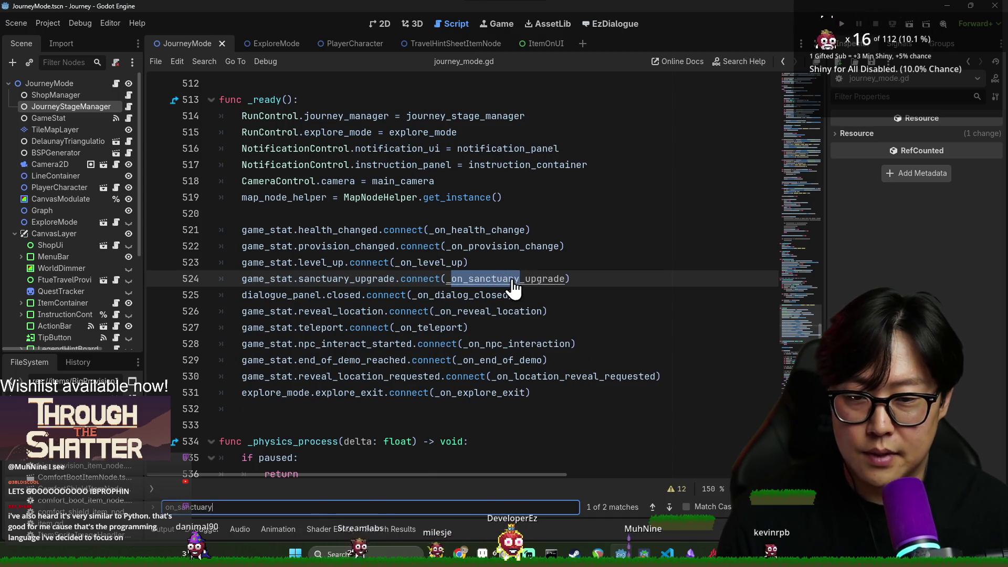
{"action": "left_click", "coordinate": [457, 279], "text": "ctrl"}
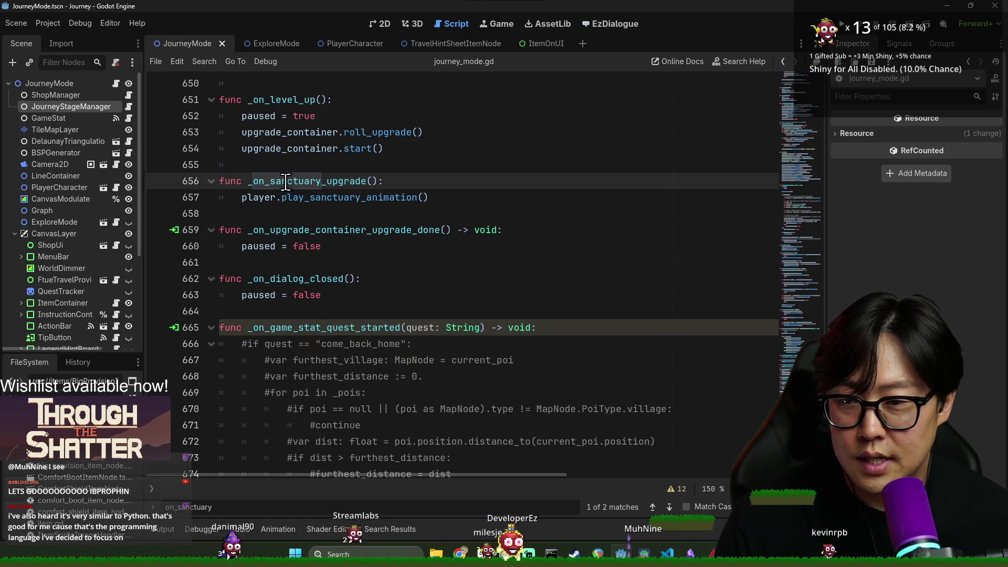
Step: Inspect the play_sanctuary_animation definition, then return to the JourneyMode script
{"action": "double_click", "coordinate": [315, 198]}
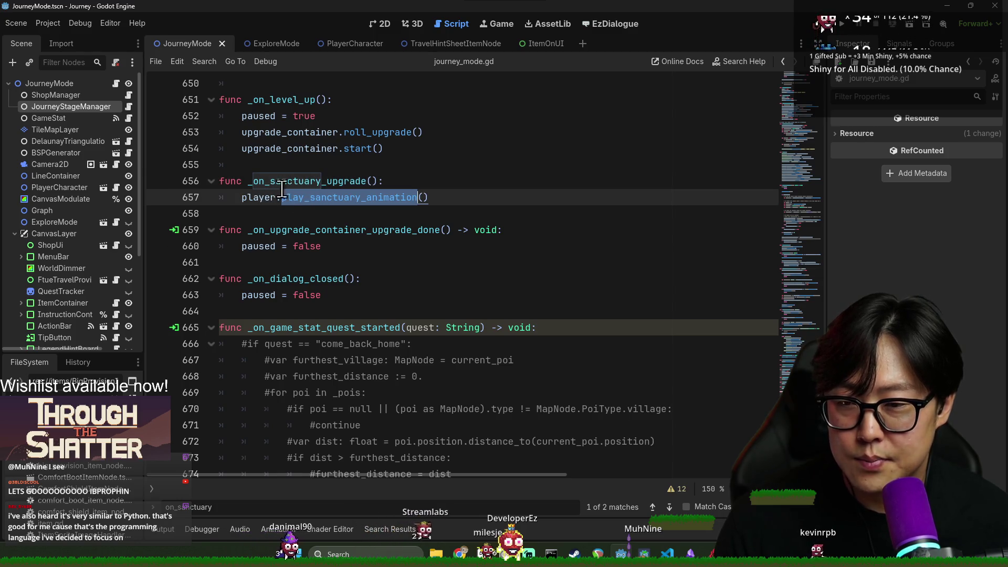
{"action": "triple_click", "coordinate": [257, 116]}
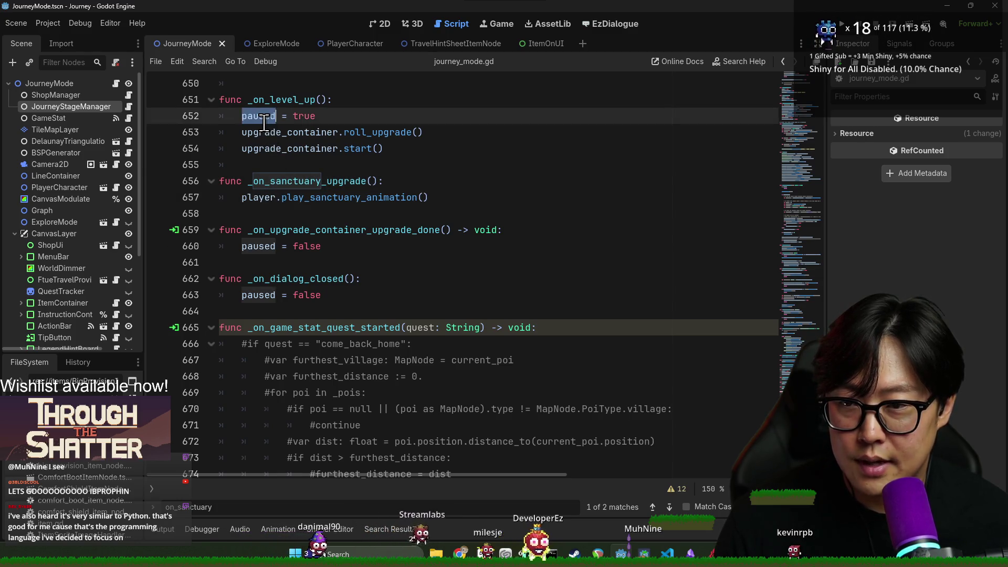
{"action": "left_click", "coordinate": [336, 198], "text": "ctrl"}
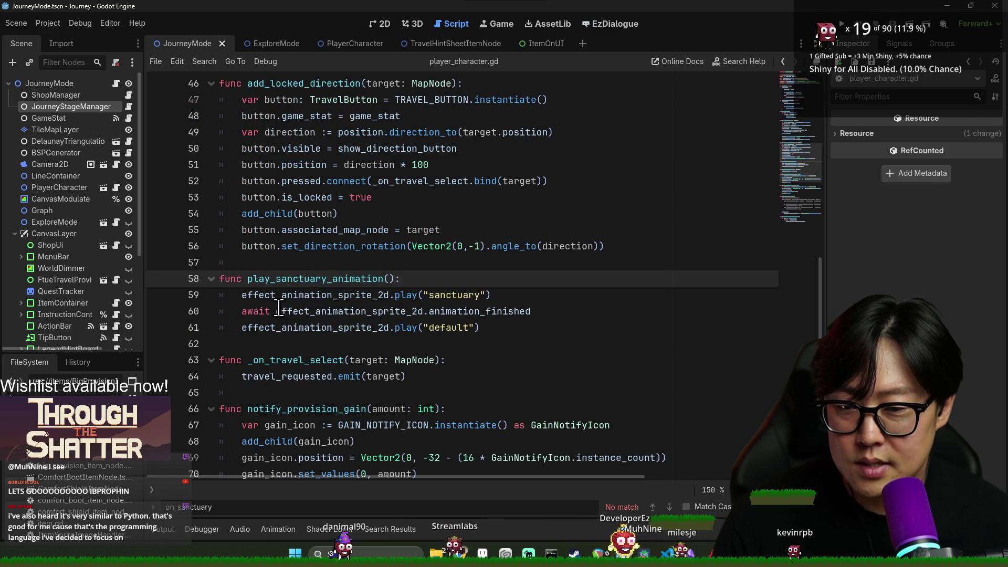
{"action": "left_click", "coordinate": [131, 107]}
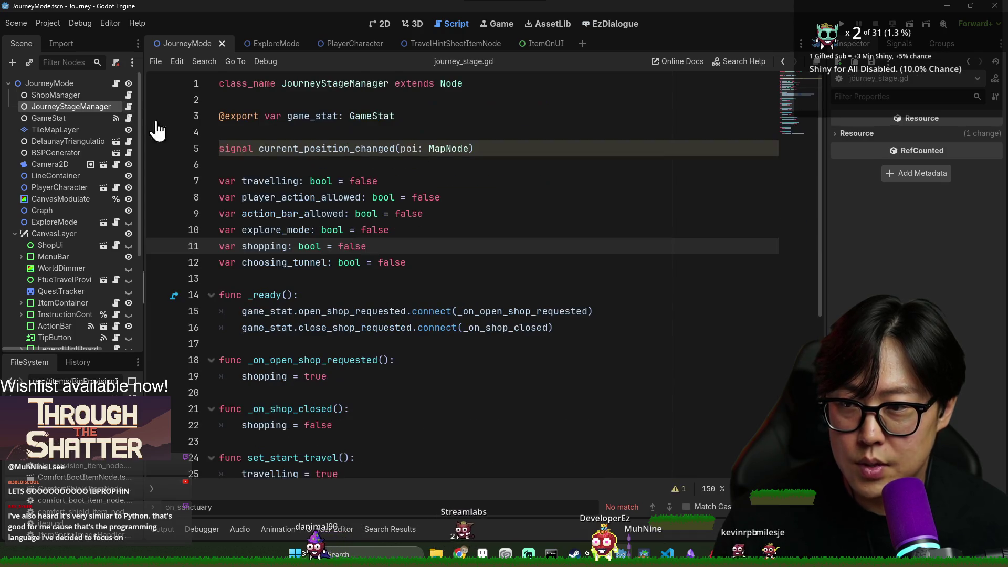
{"action": "left_click", "coordinate": [116, 83]}
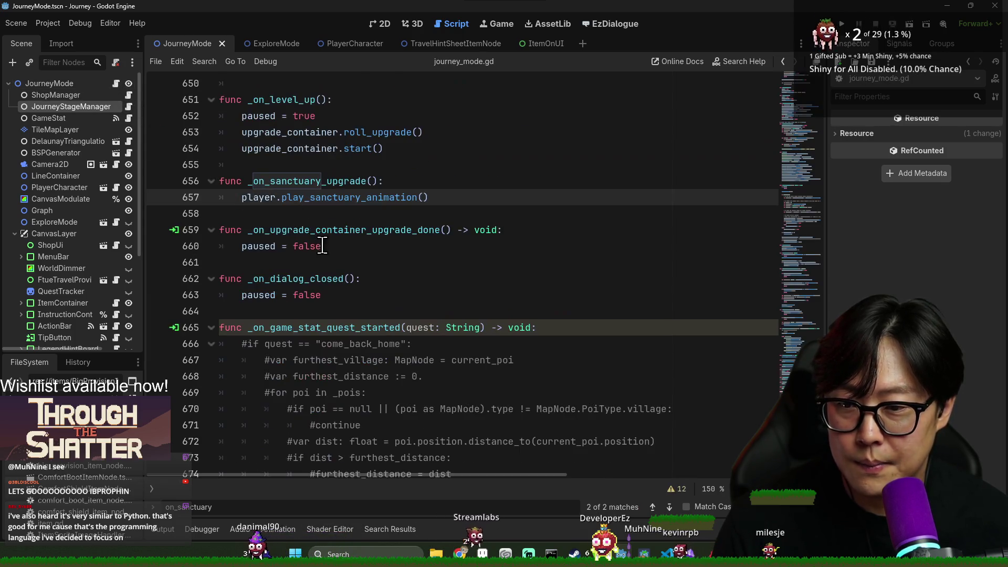
Step: Prefix the player.play_sanctuary_animation() call on line 657 with await
{"action": "left_click", "coordinate": [241, 197]}
{"action": "type", "text": "await"}
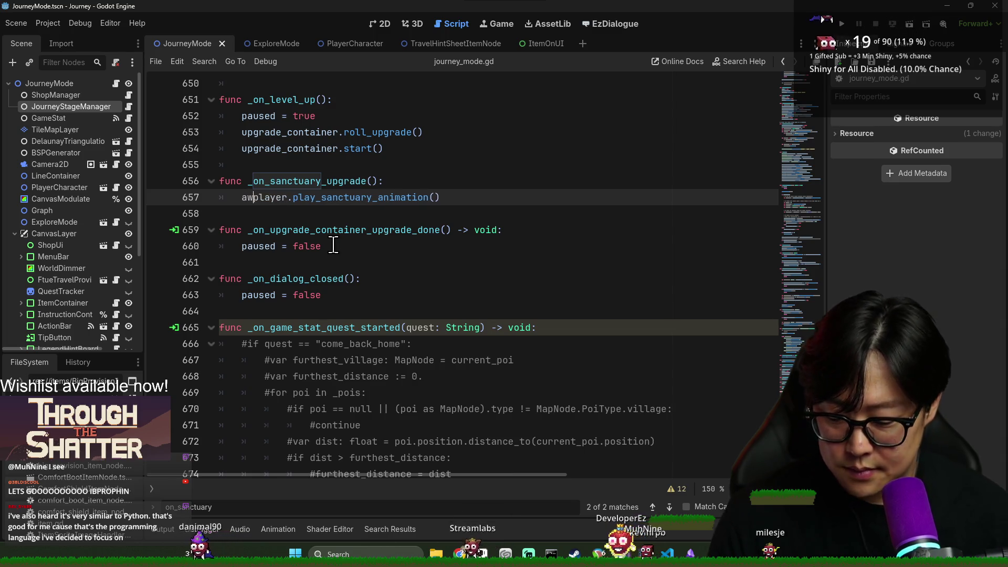
{"action": "left_click", "coordinate": [410, 181]}
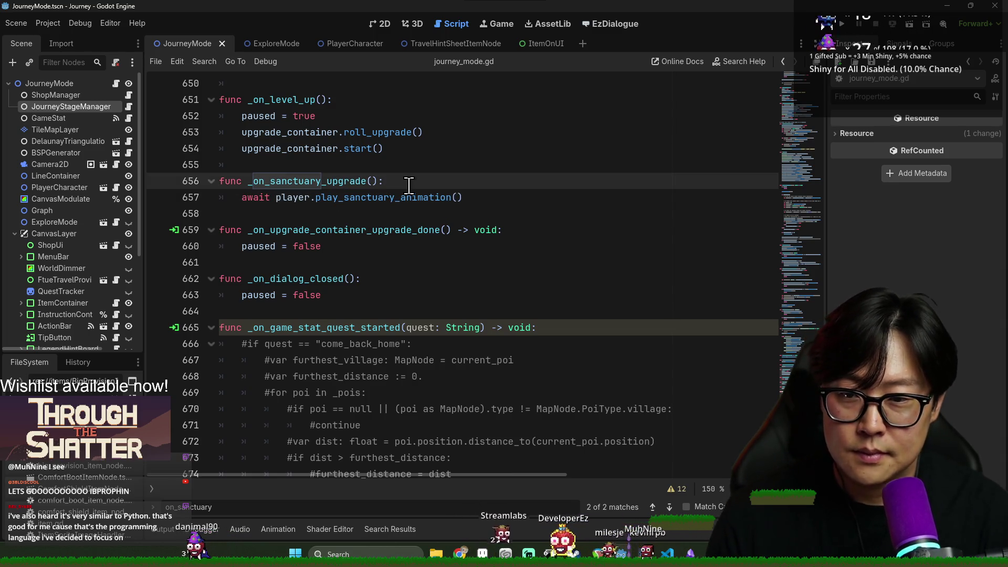
{"action": "left_click", "coordinate": [489, 198]}
{"action": "key", "text": "Return"}
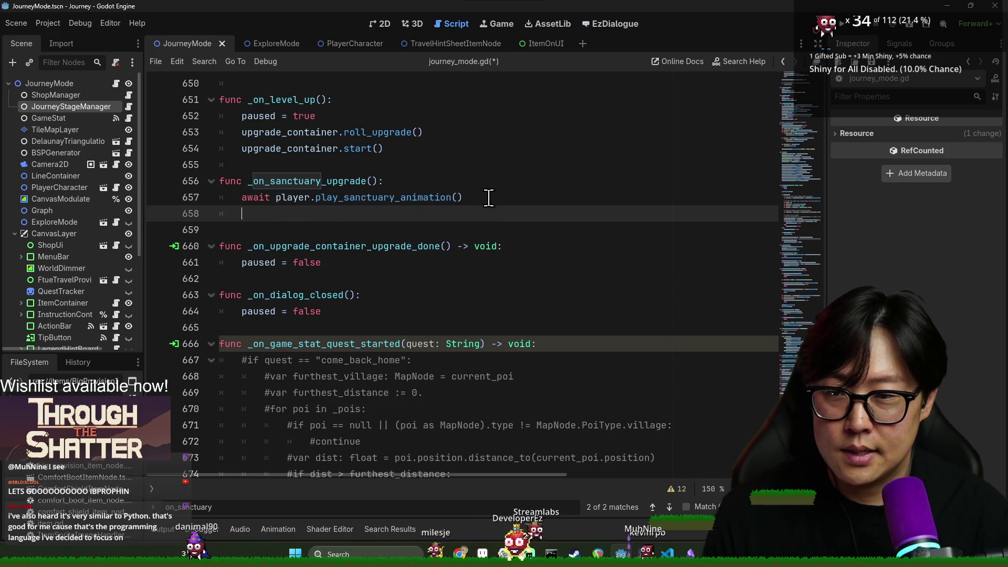
{"action": "key", "text": "Up"}
{"action": "key", "text": "Up"}
{"action": "key", "text": "End"}
Step: Insert paused = true under the handler header and open a new line after the await
{"action": "key", "text": "Return"}
{"action": "type", "text": "paused "}
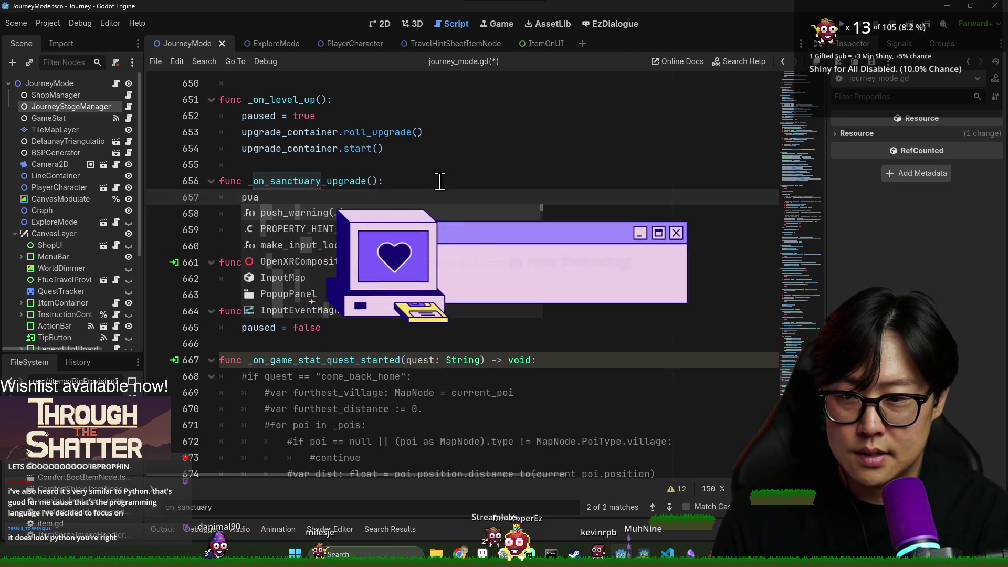
{"action": "type", "text": "= true"}
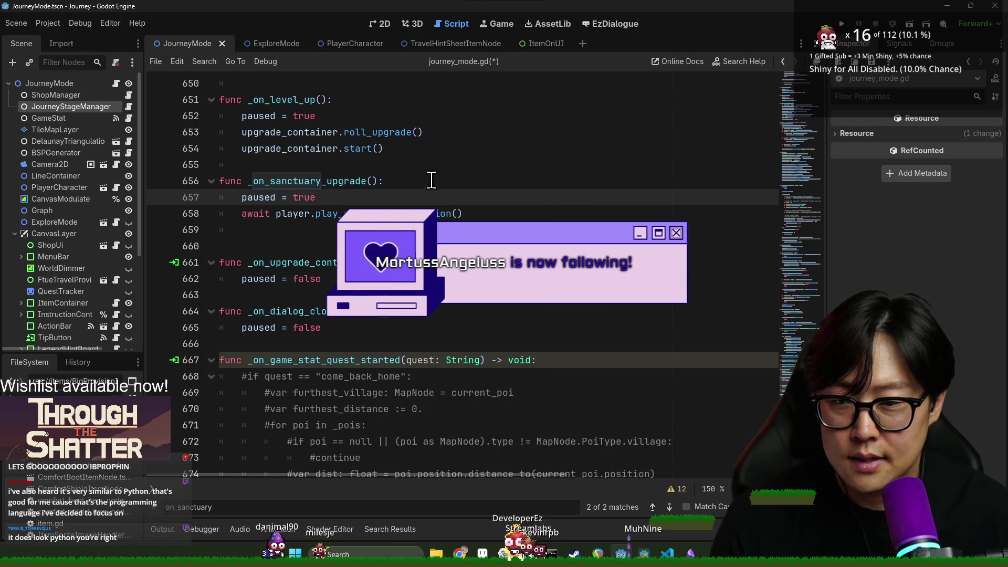
{"action": "left_click", "coordinate": [483, 213]}
{"action": "key", "text": "Return"}
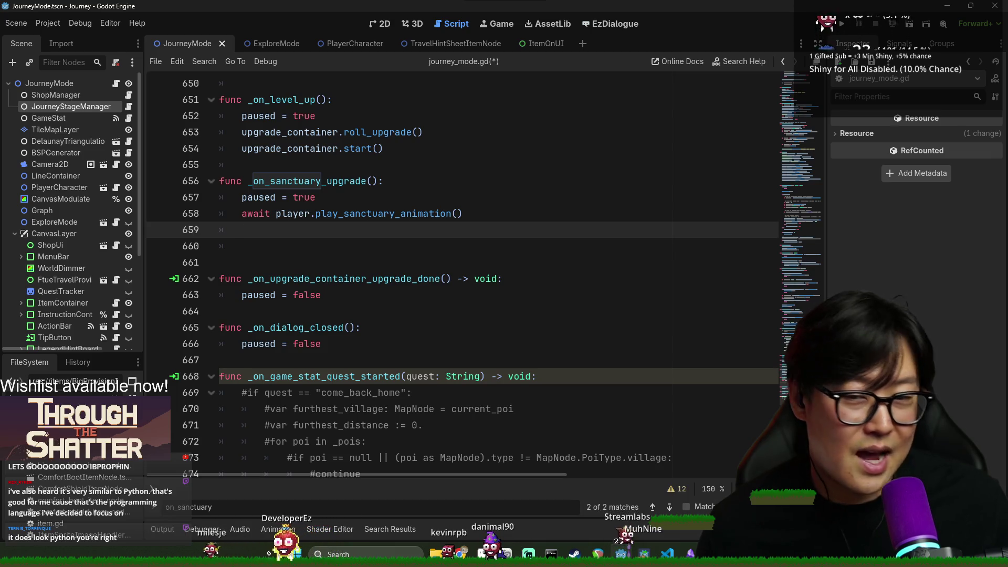
{"action": "left_click", "coordinate": [418, 247]}
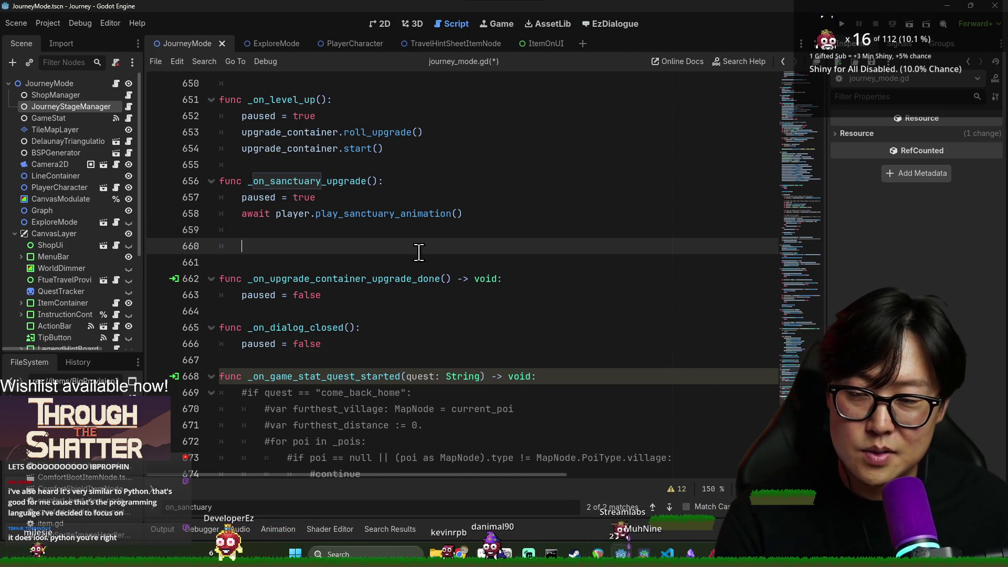
Step: Delete the extra blank line after the await, leaving only line 659 empty
{"action": "key", "text": "BackSpace"}
{"action": "key", "text": "BackSpace"}
{"action": "key", "text": "BackSpace"}
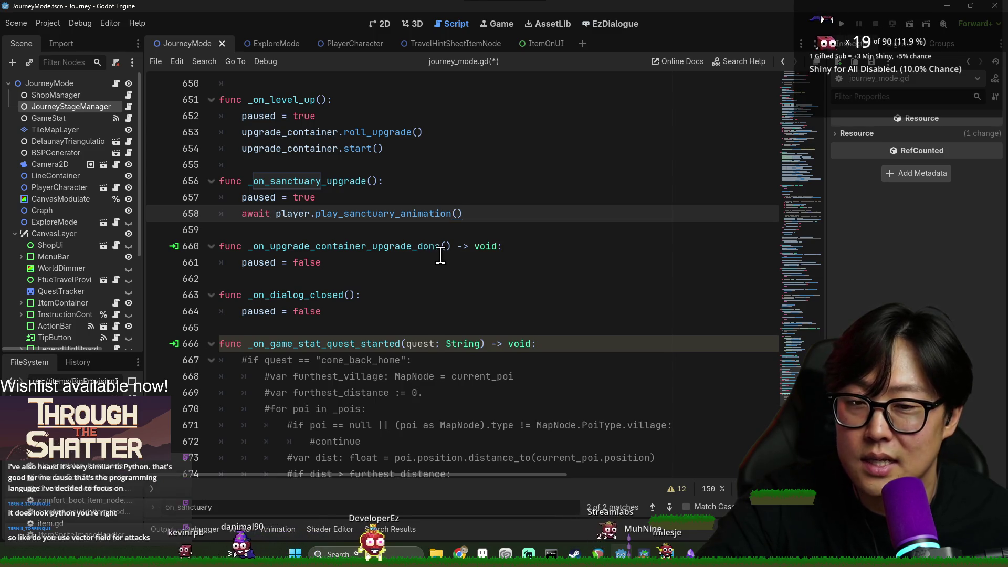
{"action": "key", "text": "Down"}
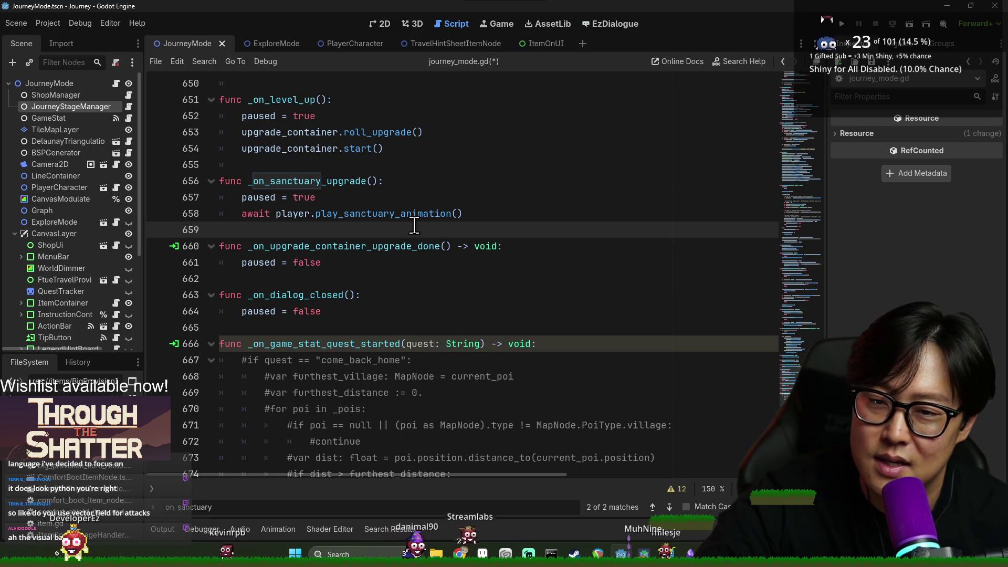
{"action": "left_click", "coordinate": [394, 199]}
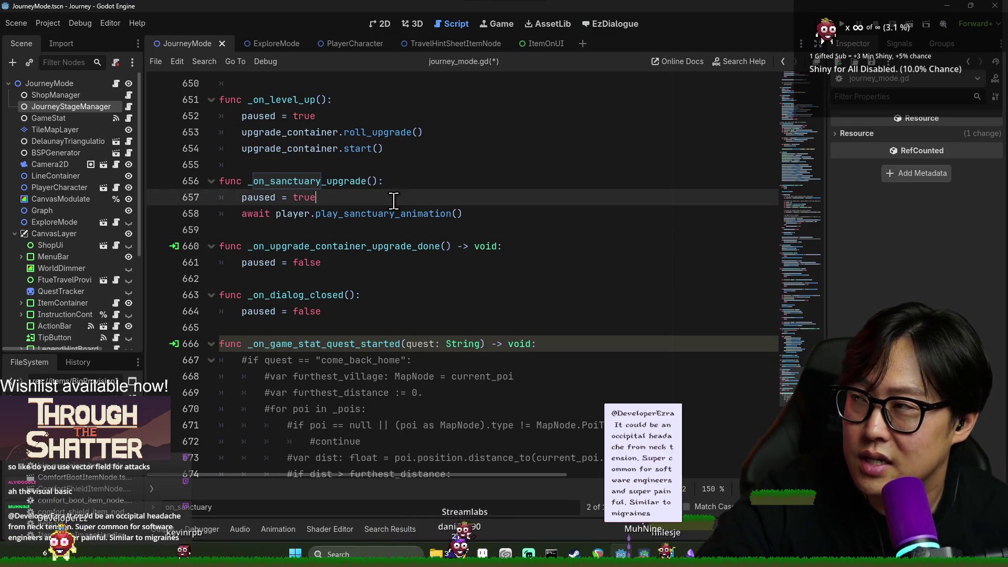
{"action": "left_click", "coordinate": [402, 230]}
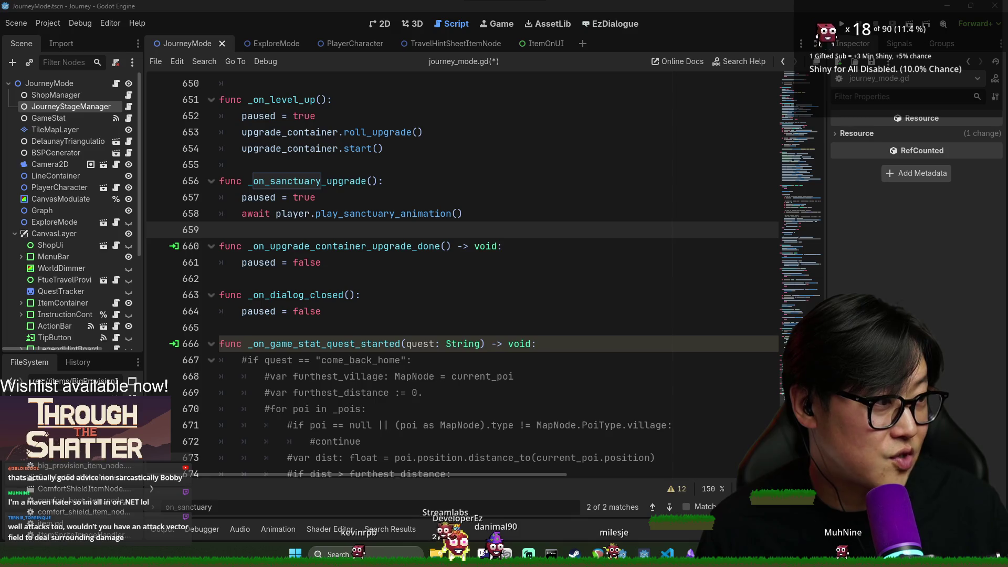
Step: Add an empty line under the sanctuary animation await
{"action": "key", "text": "Down"}
{"action": "key", "text": "Down"}
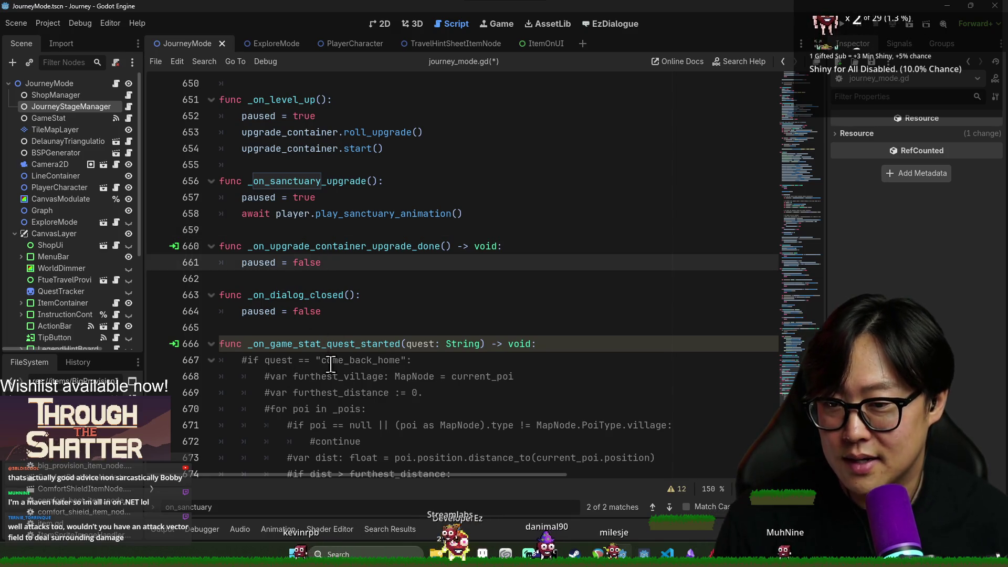
{"action": "left_click", "coordinate": [292, 197]}
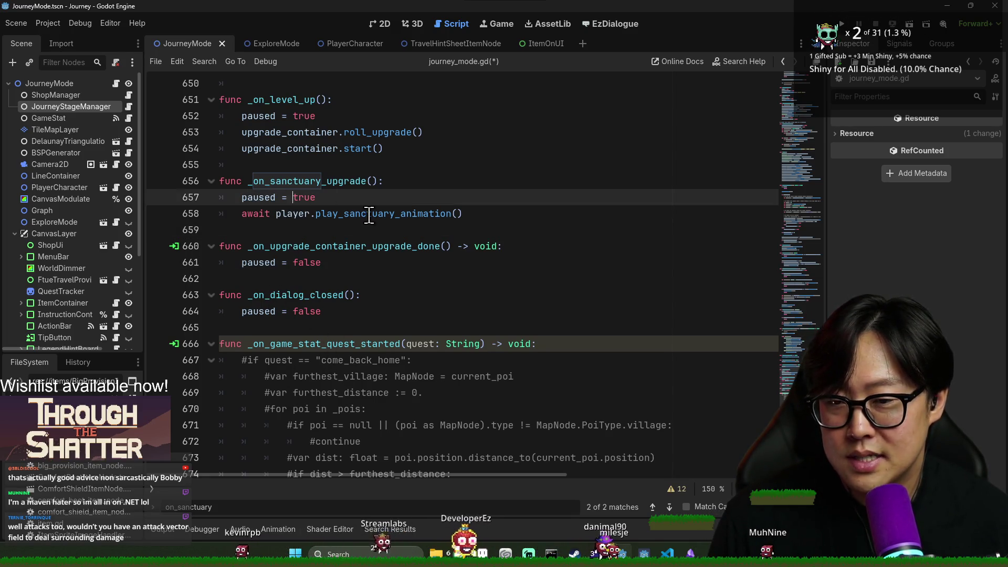
{"action": "left_click", "coordinate": [486, 212]}
{"action": "key", "text": "Return"}
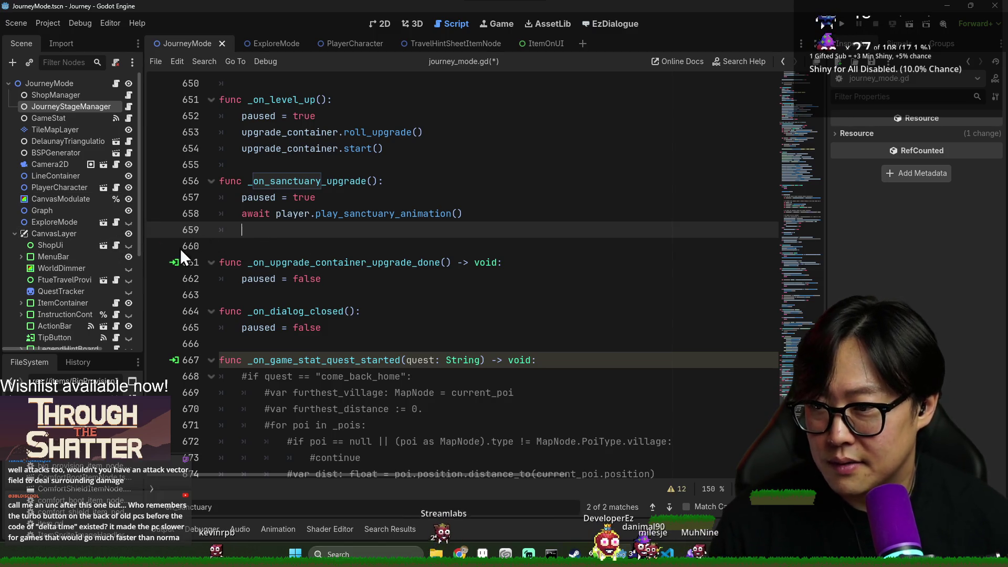
Step: Search the script for dialogue_panel's start call, then for the on_sanc handler
{"action": "key", "text": "ctrl+f"}
{"action": "type", "text": "dialog"}
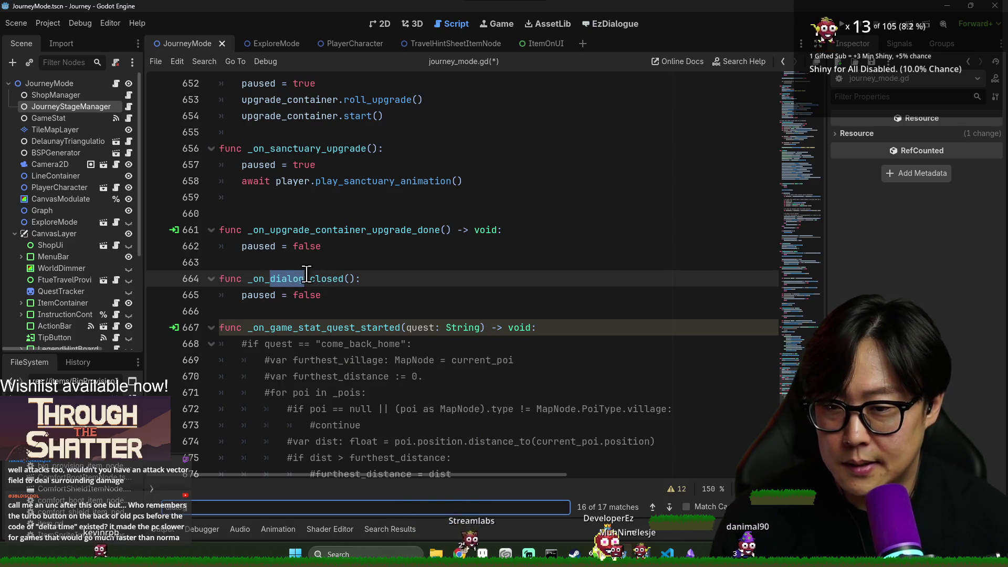
{"action": "key", "text": "Return"}
{"action": "key", "text": "Return"}
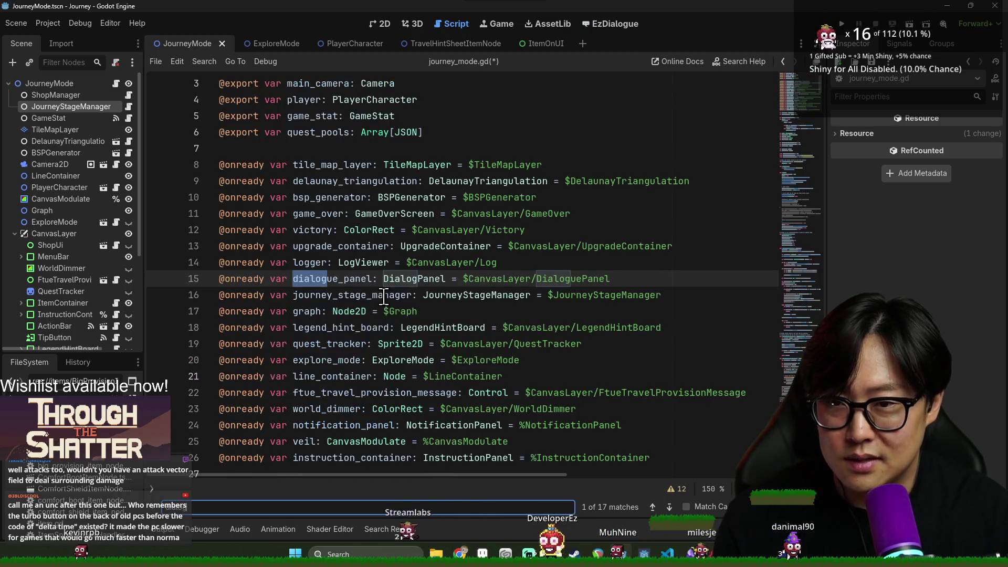
{"action": "key", "text": "ctrl+f"}
{"action": "key", "text": "Return"}
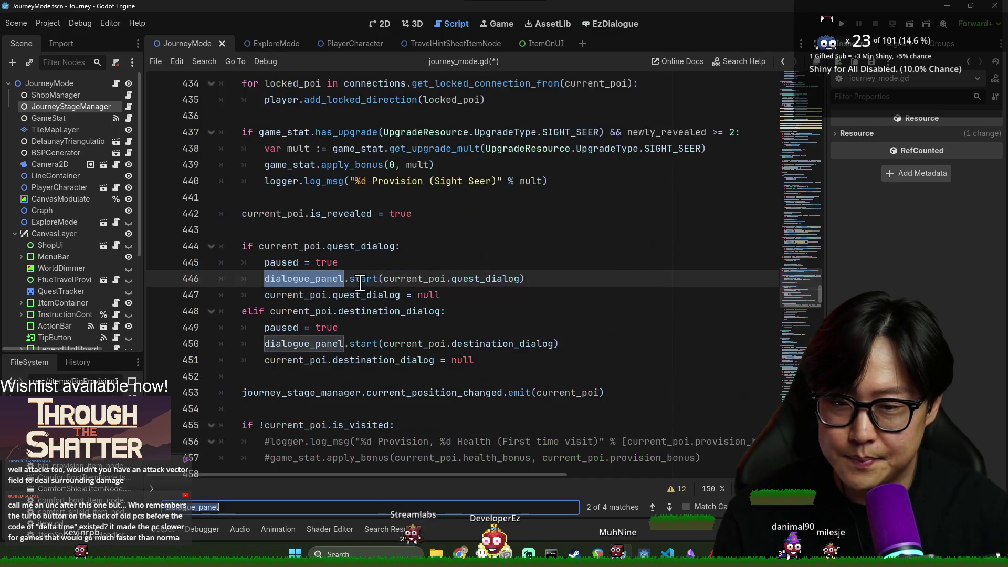
{"action": "double_click", "coordinate": [307, 246]}
{"action": "double_click", "coordinate": [363, 246]}
{"action": "left_click", "coordinate": [305, 279]}
{"action": "left_click", "coordinate": [533, 277], "text": "shift"}
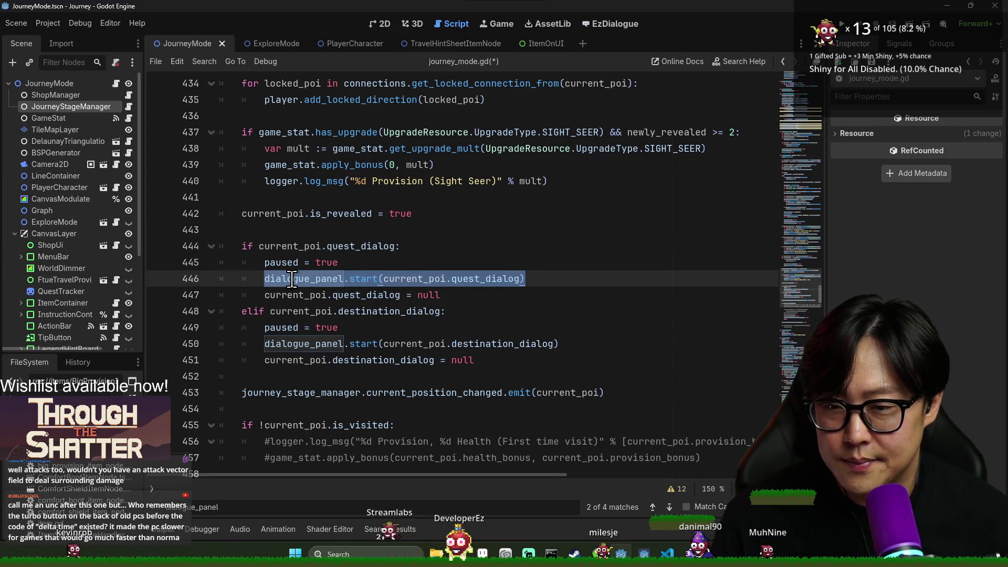
{"action": "left_click", "coordinate": [368, 327]}
{"action": "key", "text": "ctrl+f"}
{"action": "type", "text": "on_"}
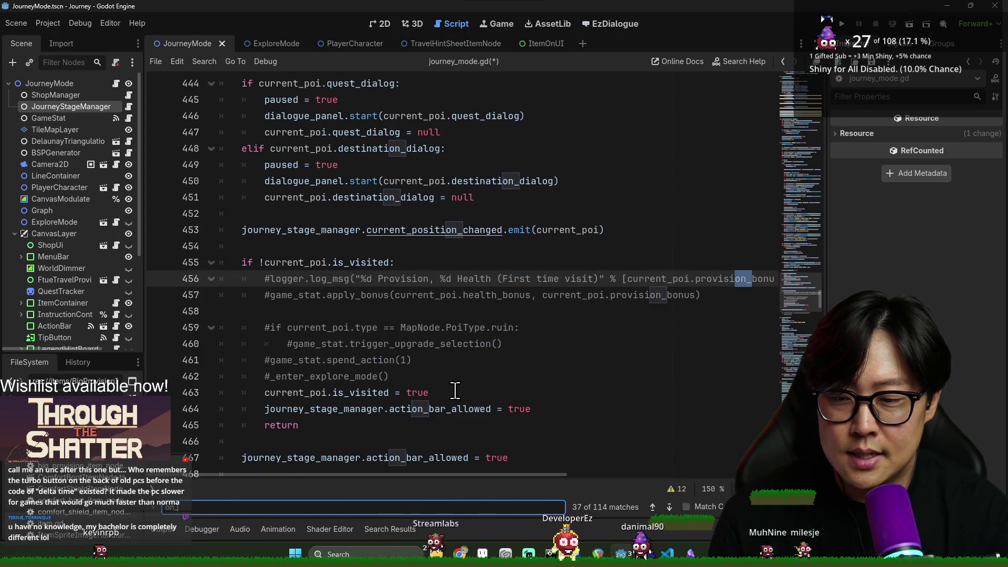
{"action": "type", "text": "sanctu"}
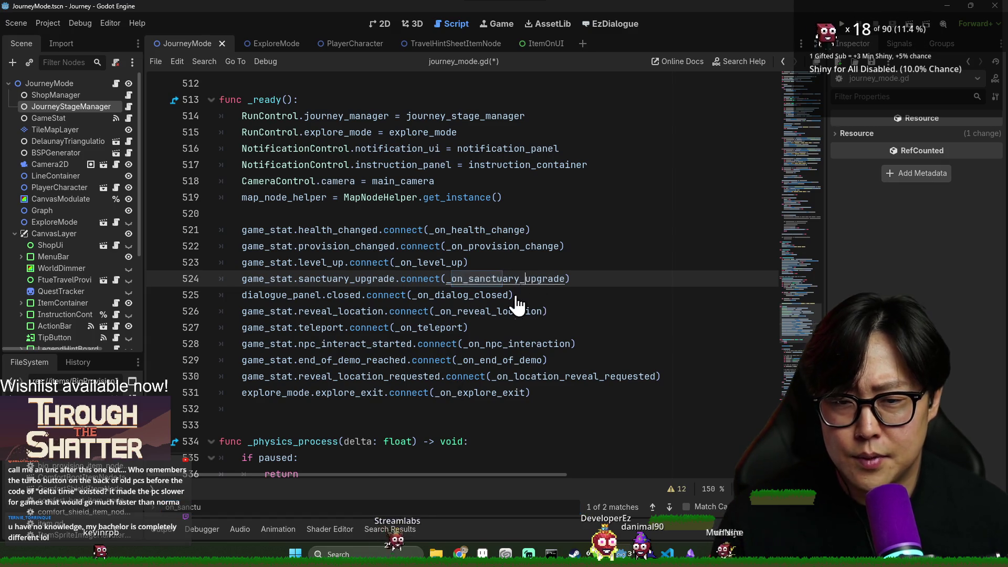
Step: Paste dialogue_panel.start() below the sanctuary animation await, removing its current_poi argument
{"action": "left_click", "coordinate": [521, 290], "text": "ctrl"}
{"action": "left_click", "coordinate": [505, 309]}
{"action": "key", "text": "Return"}
{"action": "type", "text": "dialogue_panel.start(current_poi.quest_dialog)"}
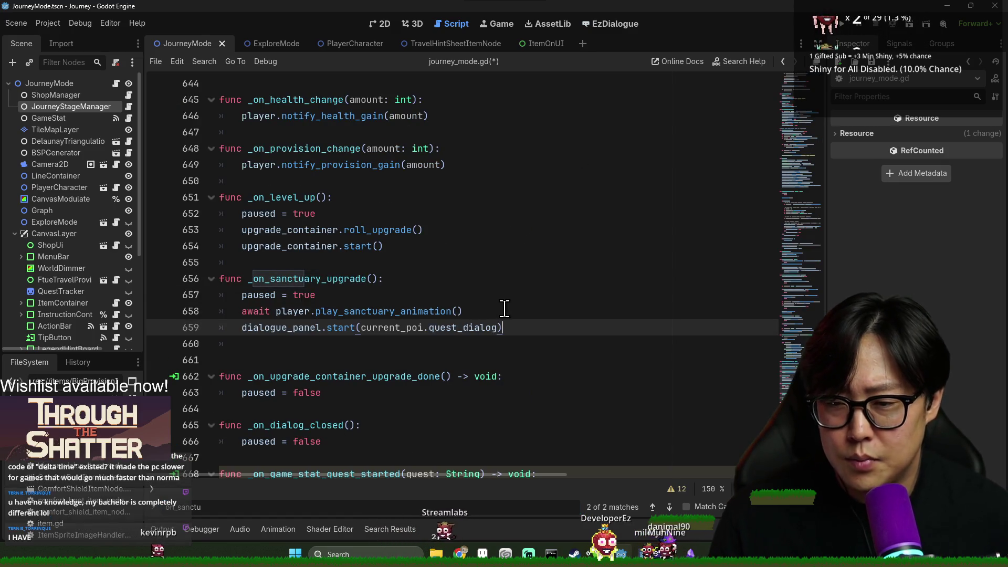
{"action": "double_click", "coordinate": [375, 327]}
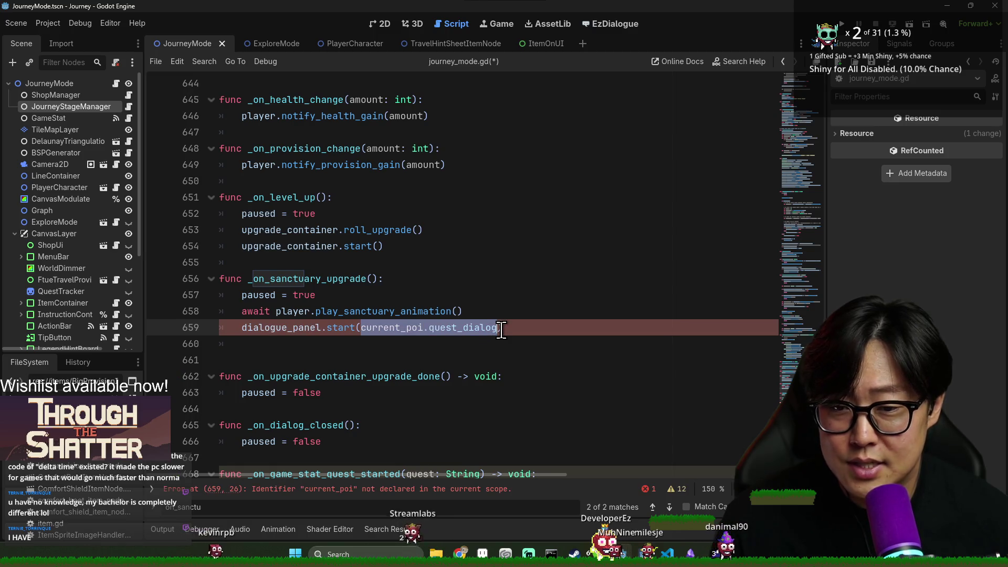
{"action": "key", "text": "BackSpace"}
Step: Drag sanctuary.json in as a preloaded constant below the onready declarations
{"action": "mouse_move", "coordinate": [809, 336]}
{"action": "left_mouse_down"}
{"action": "mouse_move", "coordinate": [817, 243]}
{"action": "mouse_move", "coordinate": [793, 71]}
{"action": "left_mouse_up"}
{"action": "left_click", "coordinate": [289, 102]}
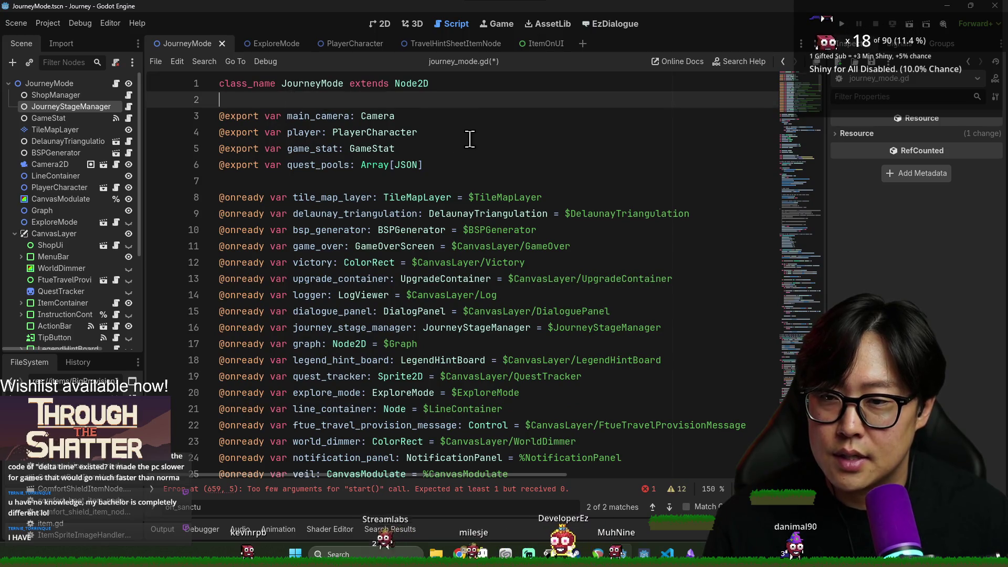
{"action": "key", "text": "Return"}
{"action": "type", "text": "@export var"}
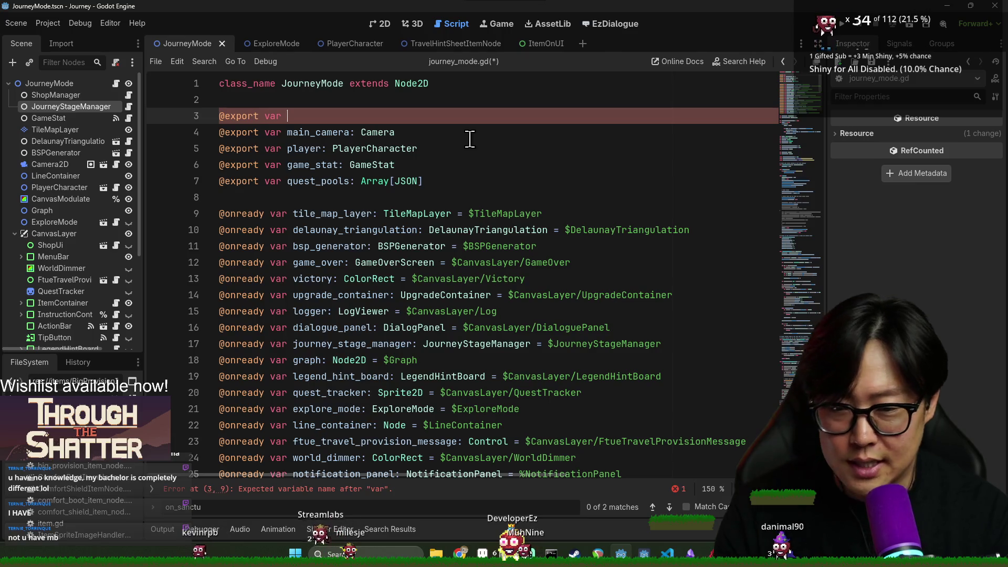
{"action": "key", "text": "BackSpace"}
{"action": "key", "text": "BackSpace"}
{"action": "key", "text": "BackSpace"}
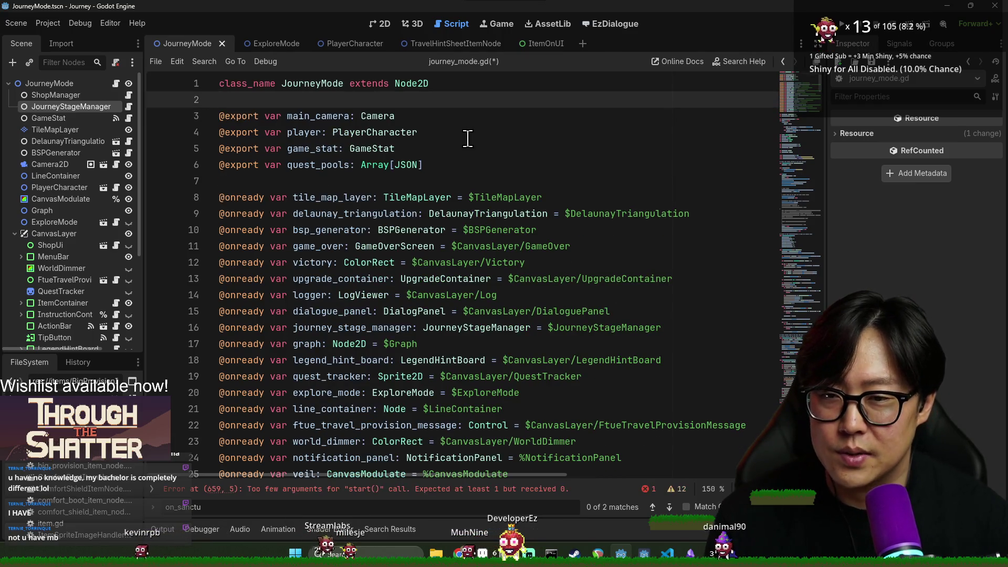
{"action": "scroll", "coordinate": [442, 298], "scroll_direction": "down", "scroll_amount": 7}
{"action": "left_click", "coordinate": [311, 169]}
{"action": "key", "text": "Return"}
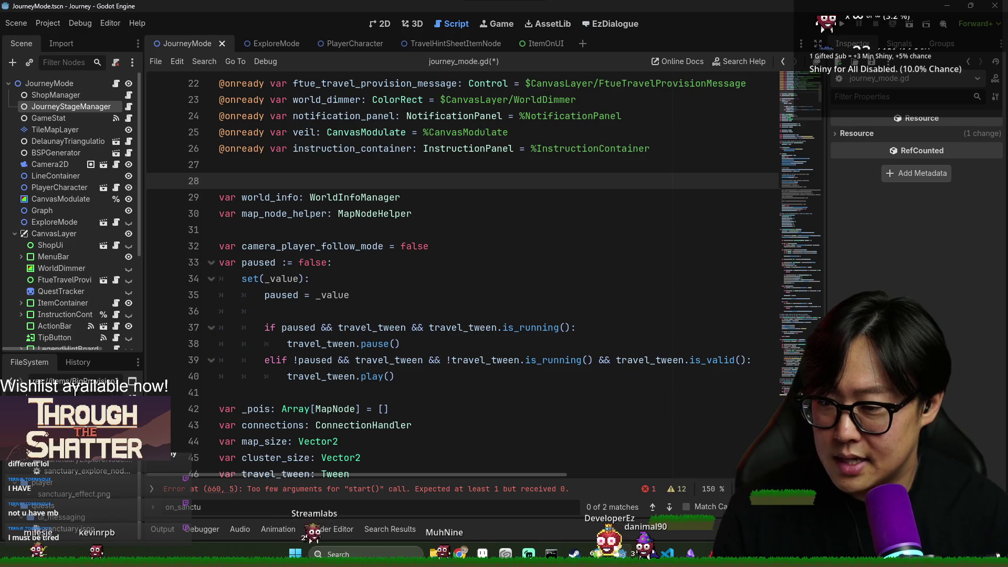
{"action": "mouse_move", "coordinate": [85, 538]}
{"action": "left_mouse_down"}
{"action": "mouse_move", "coordinate": [269, 255]}
{"action": "mouse_move", "coordinate": [284, 182]}
{"action": "mouse_move", "coordinate": [310, 182]}
{"action": "left_mouse_up"}
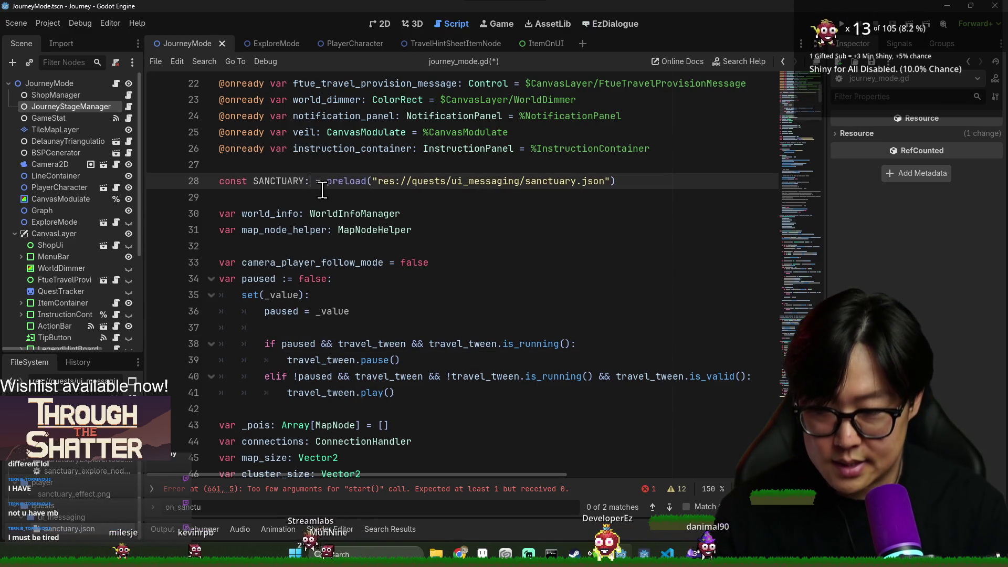
Step: Rename the constant to SANCTUARY_DIALOG and pass it to dialogue_panel.start()
{"action": "double_click", "coordinate": [303, 182]}
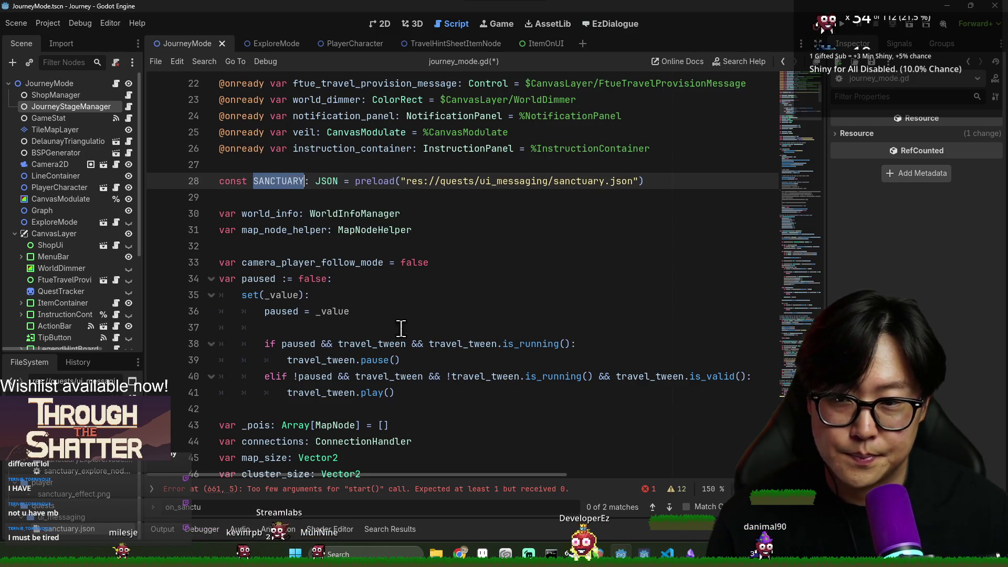
{"action": "key", "text": "Right"}
{"action": "type", "text": "_DIALOG"}
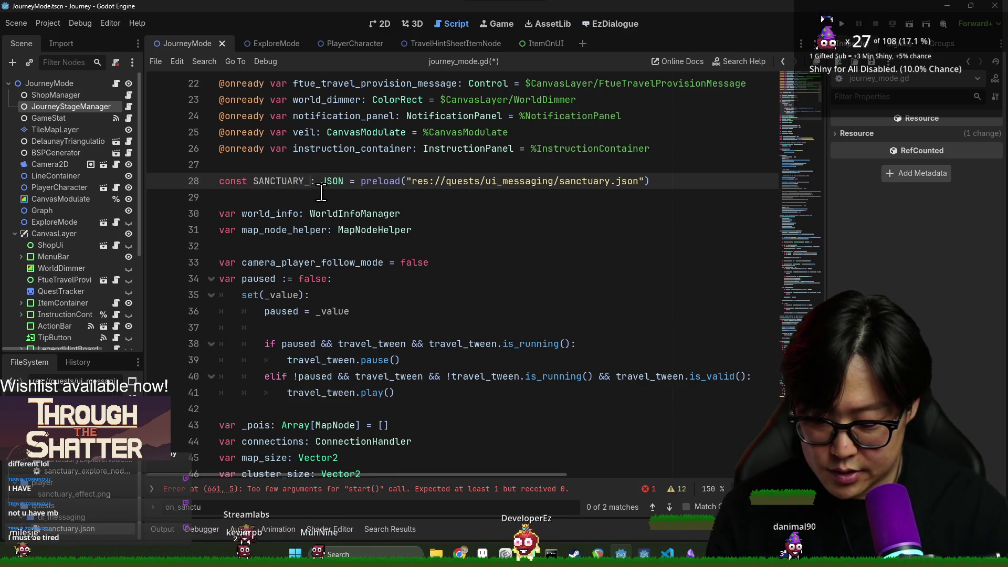
{"action": "double_click", "coordinate": [333, 181]}
{"action": "key", "text": "ctrl+c"}
{"action": "key", "text": "alt+Left"}
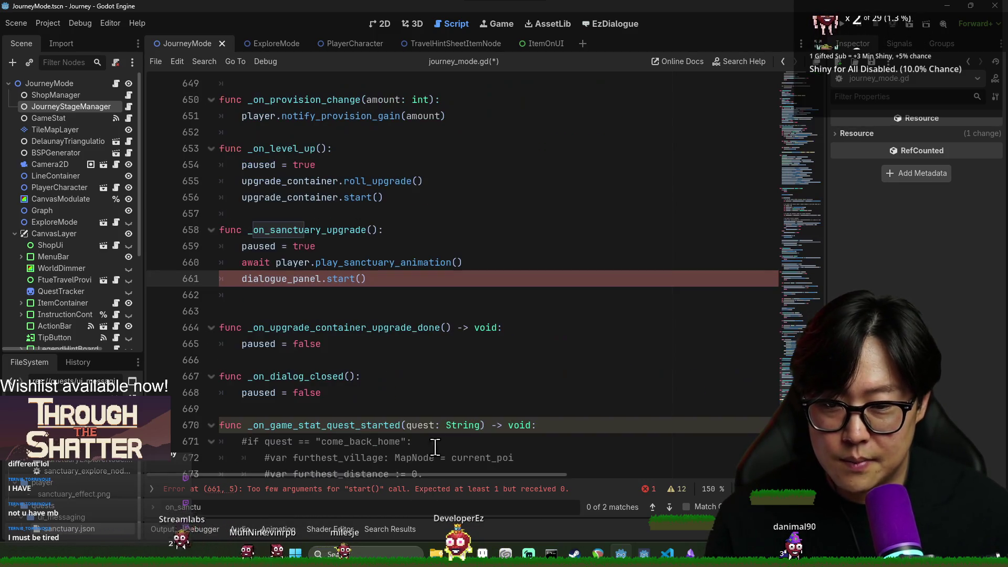
{"action": "left_click", "coordinate": [361, 278]}
{"action": "key", "text": "ctrl+v"}
Step: Save journey_mode.gd, delete the extra blank line after start(), and run the game
{"action": "left_click", "coordinate": [475, 229]}
{"action": "key", "text": "ctrl+s"}
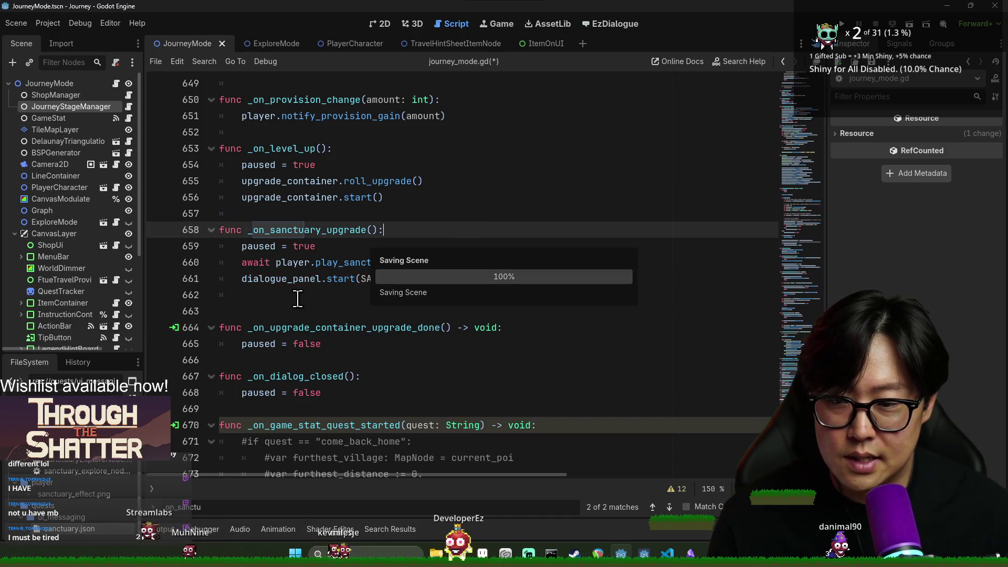
{"action": "left_click", "coordinate": [399, 295]}
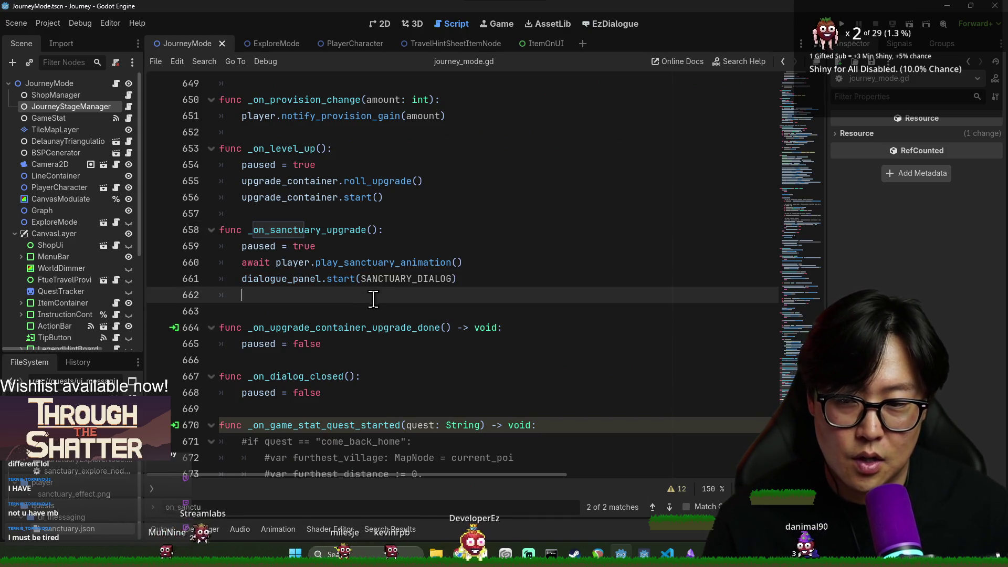
{"action": "key", "text": "BackSpace"}
{"action": "key", "text": "F5"}
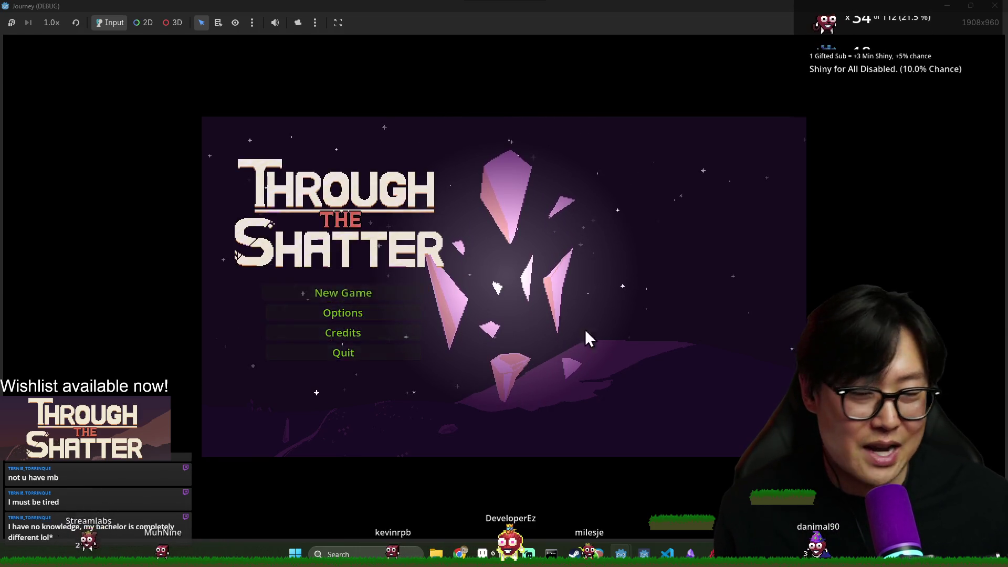
Step: Start a new game, move to the coin node for 100 gold, and dismiss the limited-moves tip
{"action": "key", "text": "Return"}
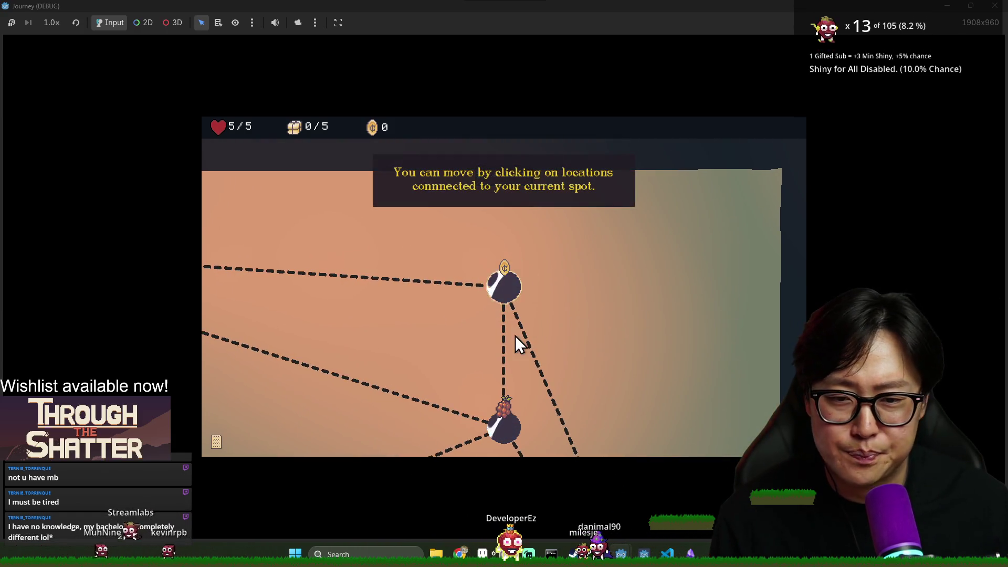
{"action": "left_click", "coordinate": [517, 289]}
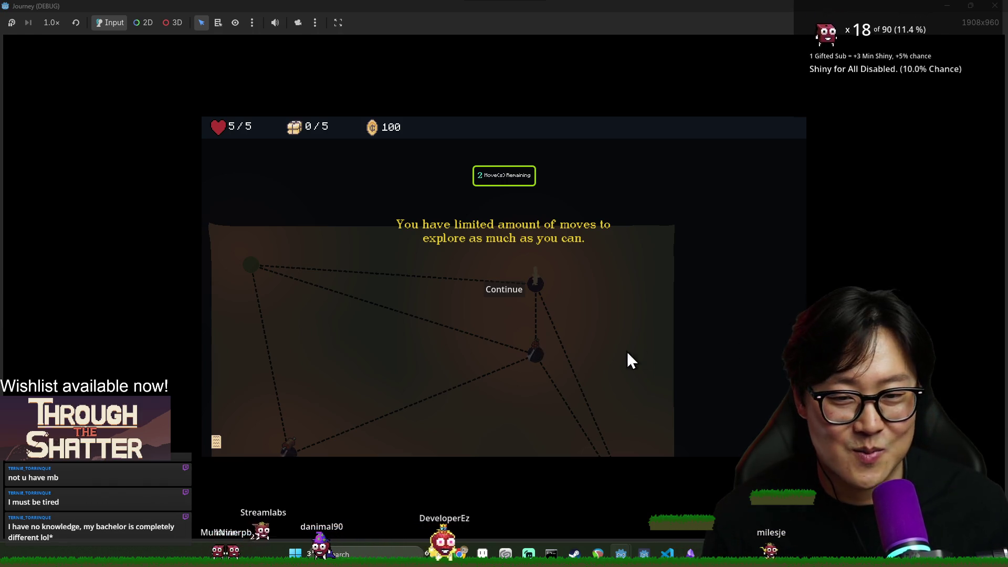
{"action": "left_click", "coordinate": [495, 289]}
Step: Walk the explorer across connected nodes to the sanctuary and pick a Crystal Sanctuary reward
{"action": "left_click", "coordinate": [634, 365]}
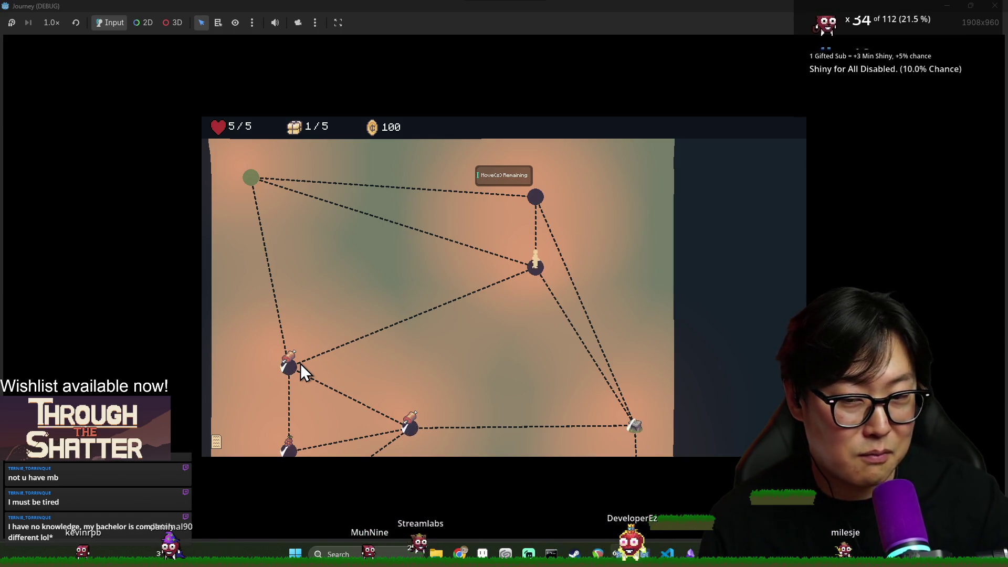
{"action": "left_click", "coordinate": [284, 366]}
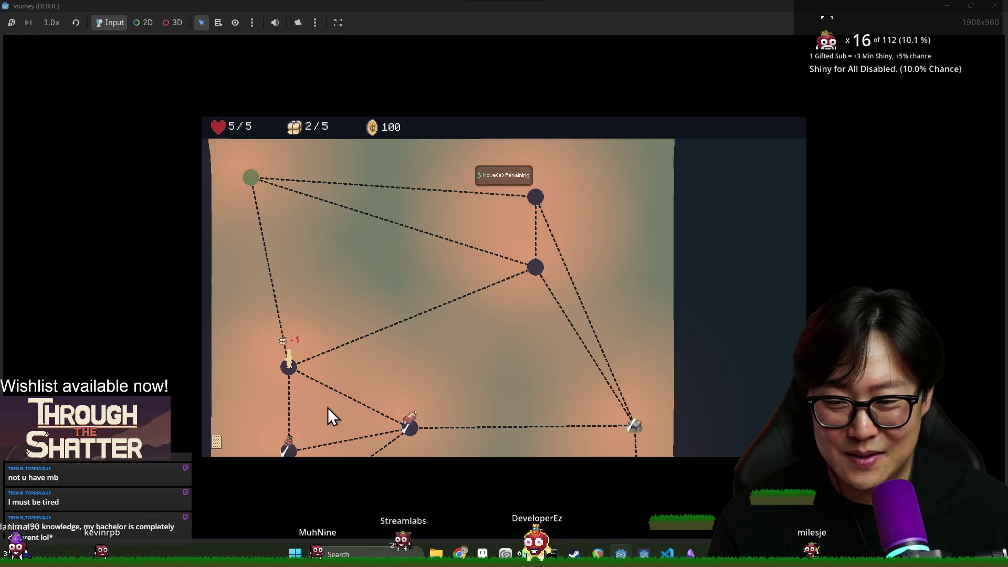
{"action": "scroll", "coordinate": [315, 376], "scroll_direction": "down", "scroll_amount": 3}
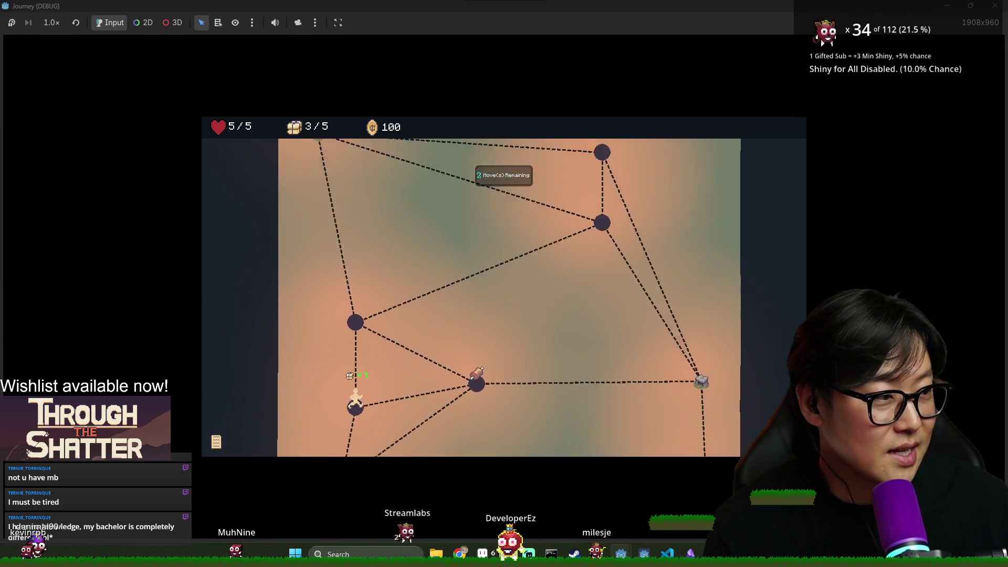
{"action": "scroll", "coordinate": [521, 306], "scroll_direction": "up", "scroll_amount": 3}
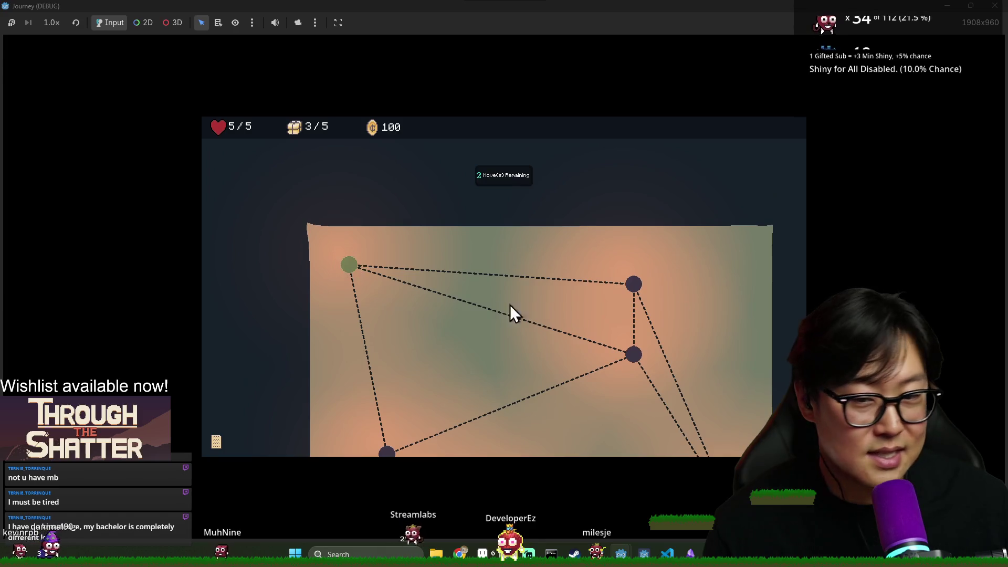
{"action": "left_click", "coordinate": [502, 222]}
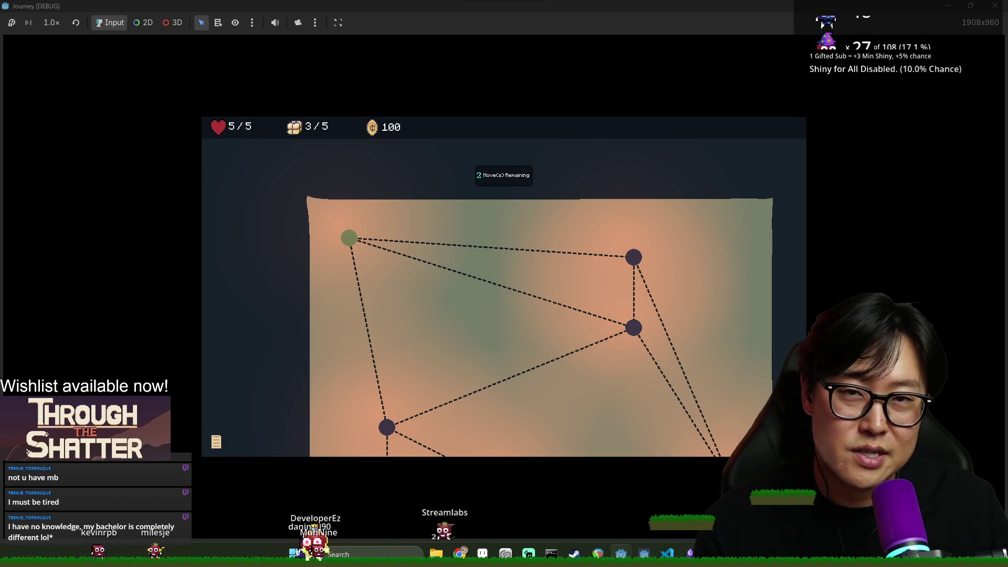
{"action": "scroll", "coordinate": [526, 378], "scroll_direction": "down", "scroll_amount": 3}
{"action": "left_click", "coordinate": [374, 296]}
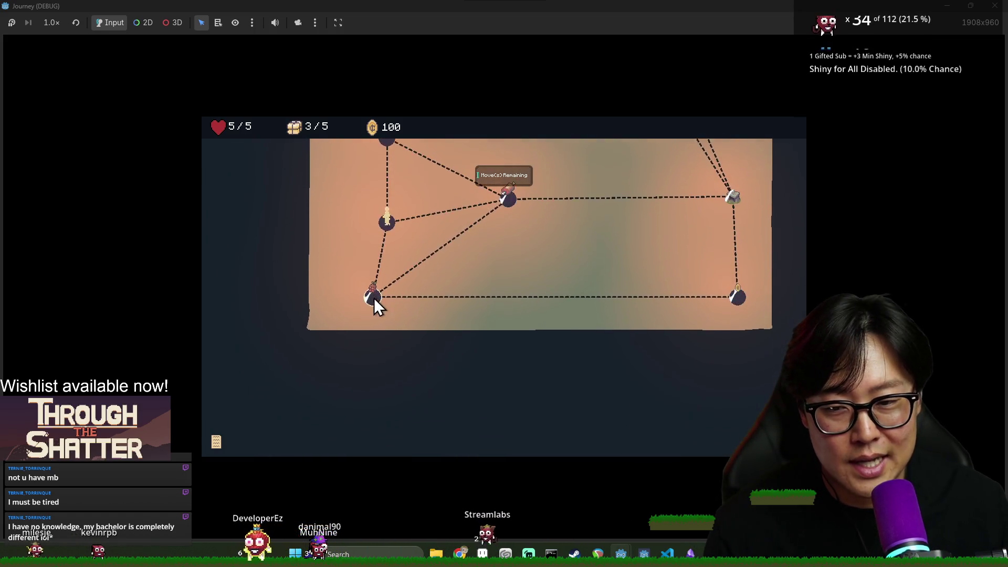
{"action": "left_click", "coordinate": [739, 291]}
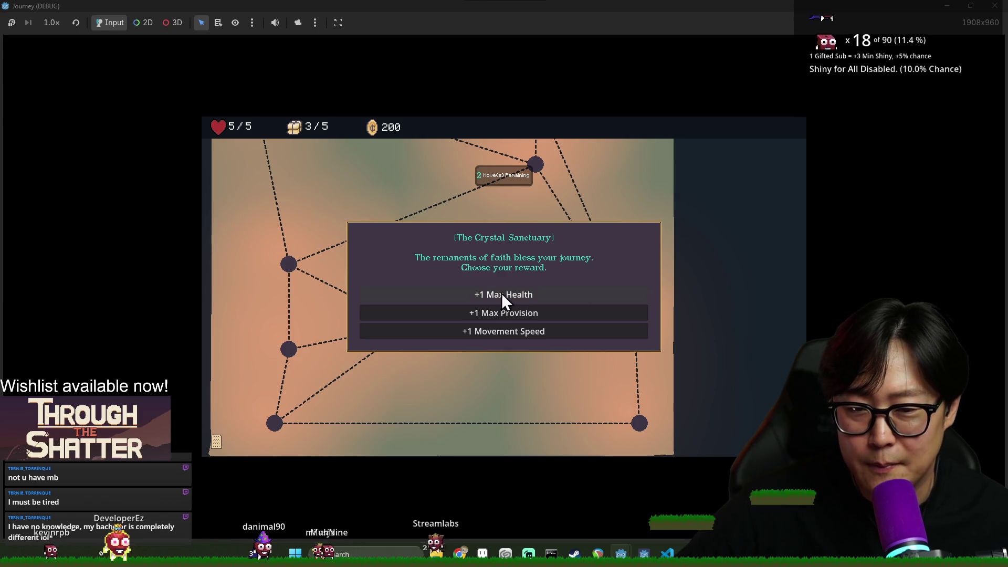
{"action": "left_click", "coordinate": [524, 331]}
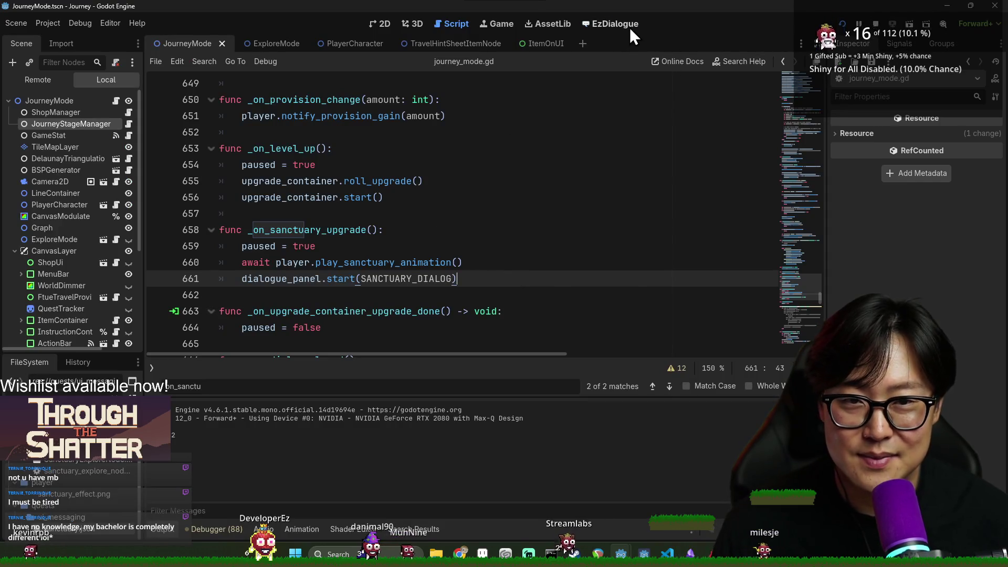
Step: Add signal(exit) under the Max Health and Max Provision choices in sanctuary.json
{"action": "left_click", "coordinate": [628, 25]}
{"action": "left_click", "coordinate": [695, 175]}
{"action": "key", "text": "Return"}
{"action": "type", "text": "signal("}
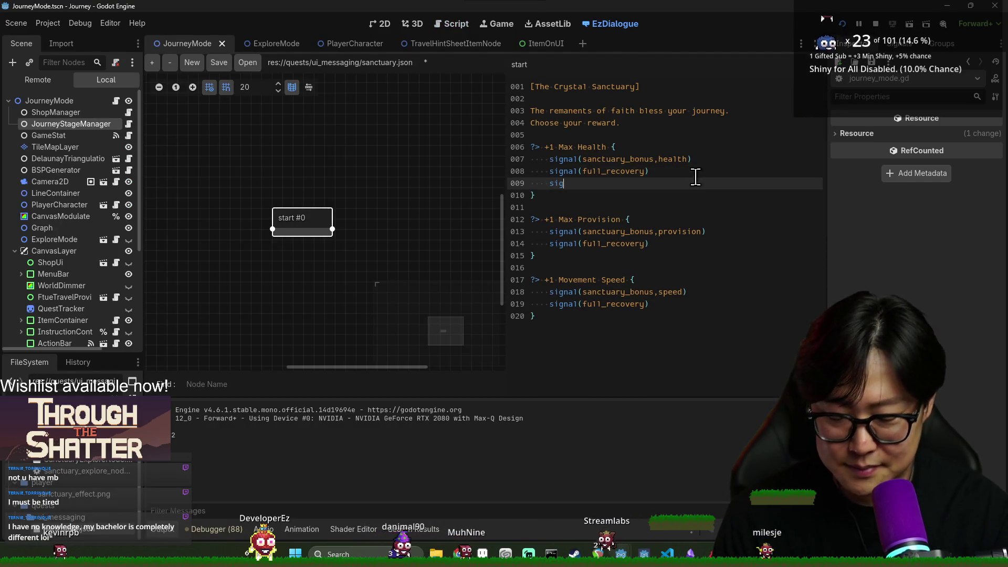
{"action": "type", "text": "exit"}
{"action": "left_click", "coordinate": [664, 243]}
{"action": "key", "text": "Return"}
{"action": "type", "text": "signal(exit)"}
Step: Add signal(exit) to the Movement Speed choice and delete the stray backslash
{"action": "left_click", "coordinate": [661, 316]}
{"action": "key", "text": "backslash"}
{"action": "key", "text": "Return"}
{"action": "type", "text": "signal(exit)"}
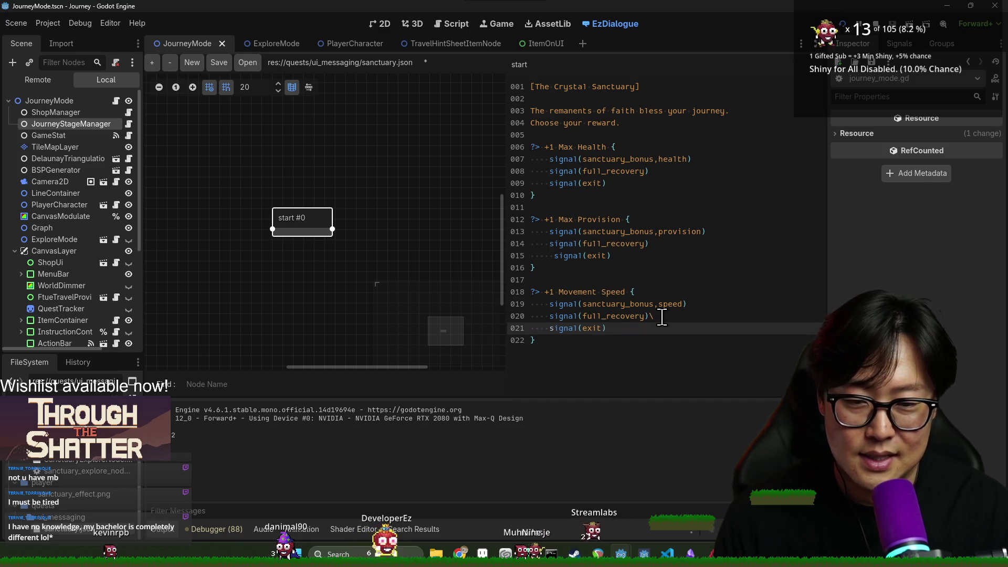
{"action": "left_click", "coordinate": [662, 317]}
{"action": "key", "text": "BackSpace"}
Step: Review the three choices, save sanctuary.json, and relaunch the game
{"action": "left_click", "coordinate": [581, 257]}
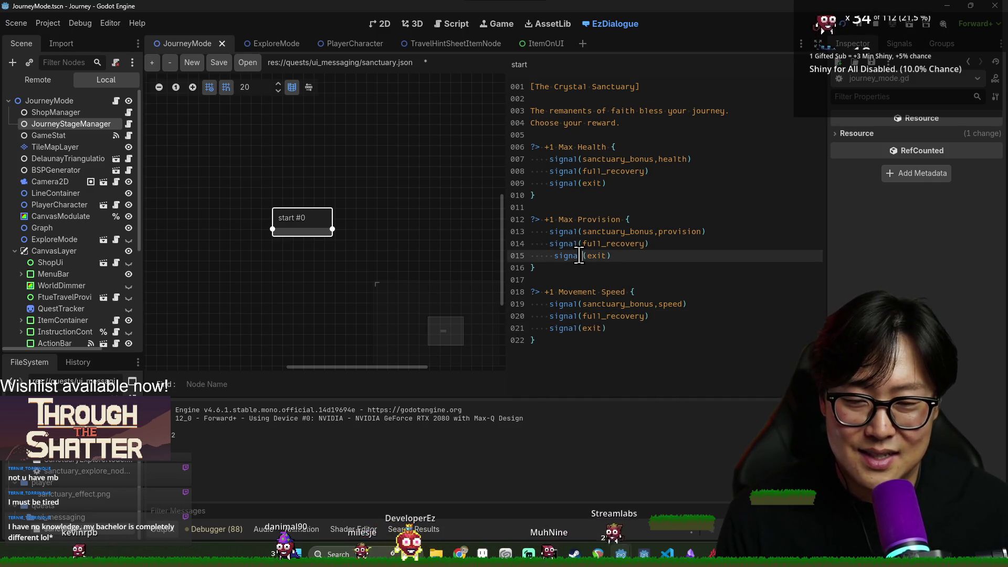
{"action": "left_click", "coordinate": [579, 187]}
{"action": "left_click", "coordinate": [716, 218]}
{"action": "key", "text": "ctrl+s"}
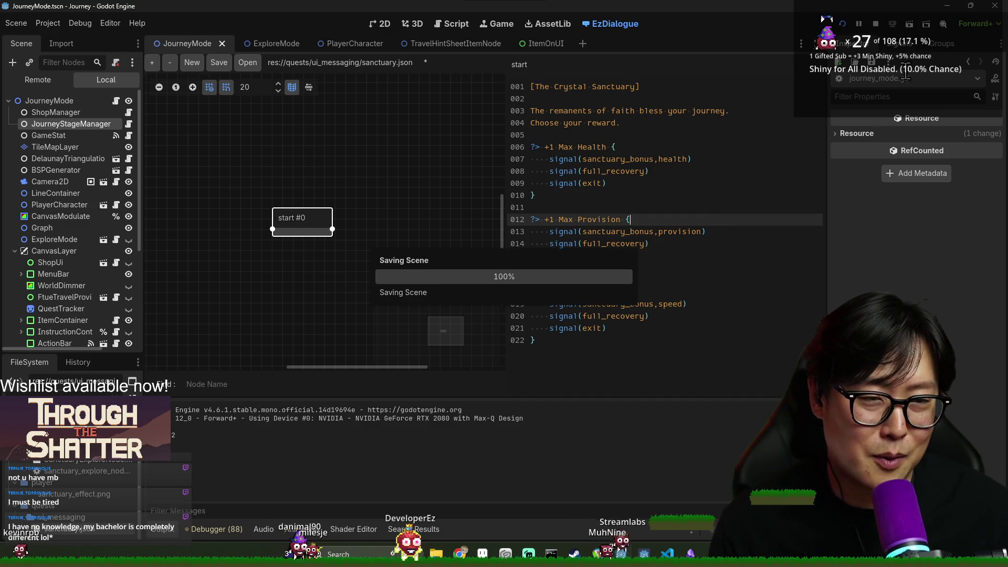
{"action": "left_click", "coordinate": [842, 24]}
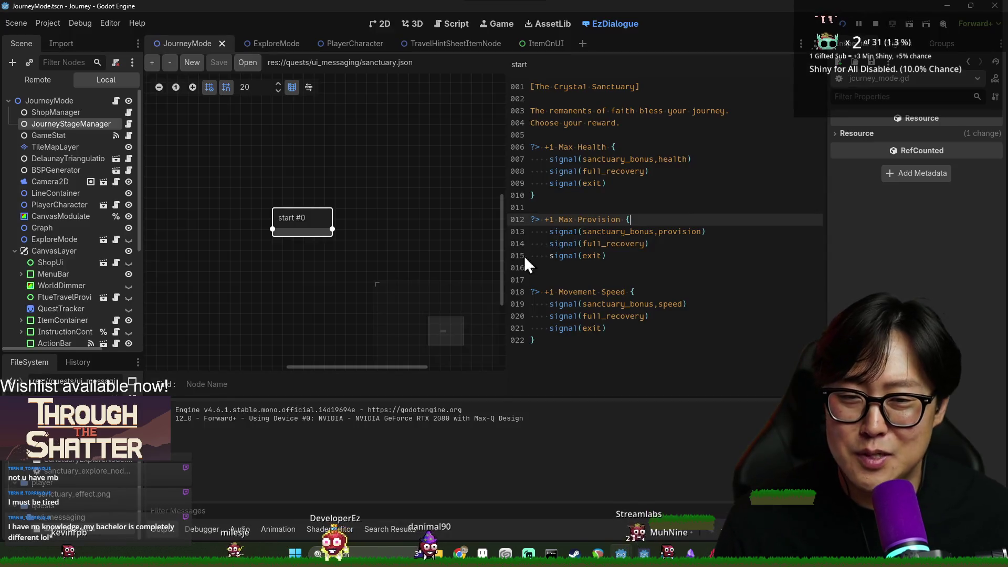
Step: Bring the running game forward, start a New Game, then return to the editor
{"action": "key", "text": "alt+Tab"}
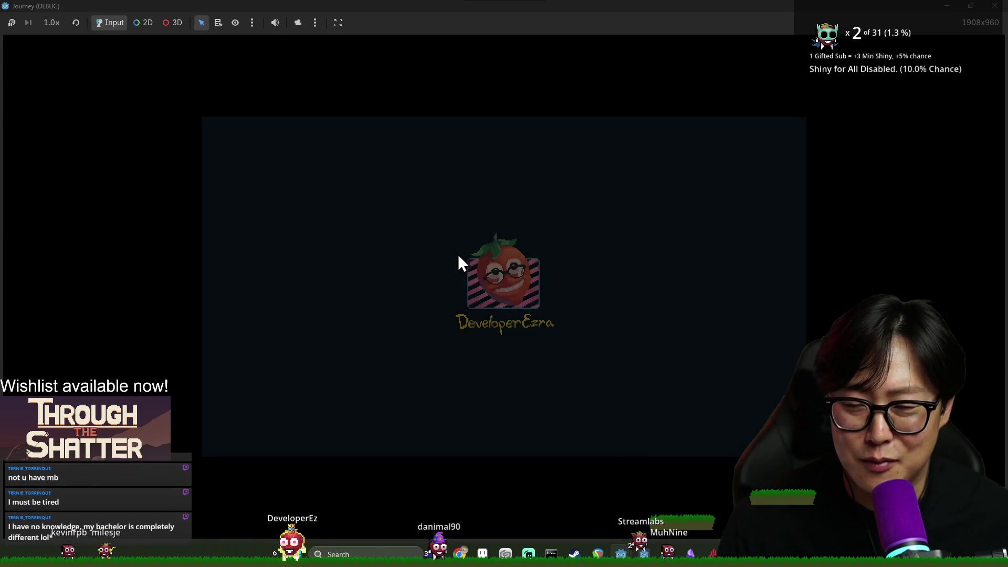
{"action": "key", "text": "alt+Tab"}
{"action": "left_click", "coordinate": [249, 227]}
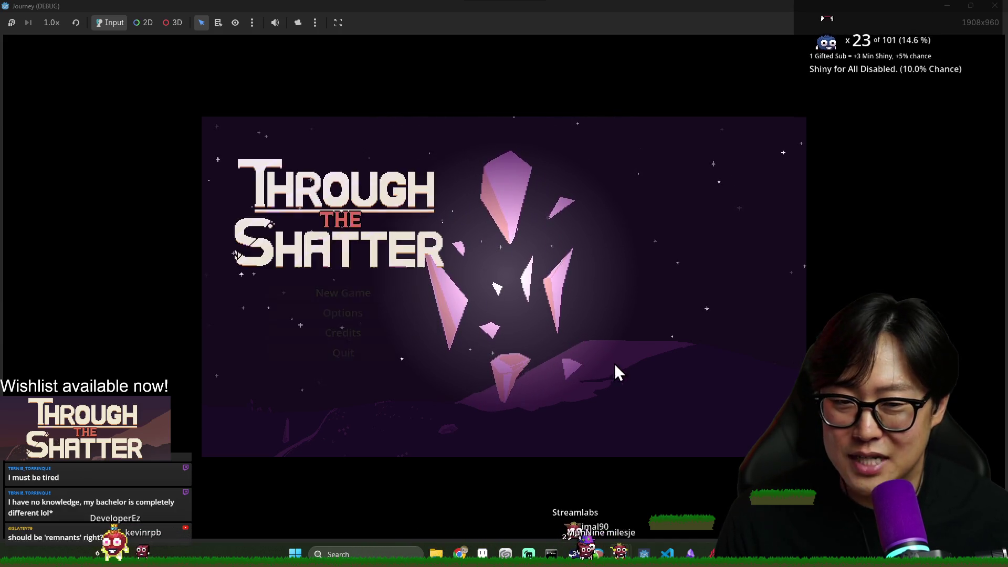
{"action": "left_click", "coordinate": [342, 295]}
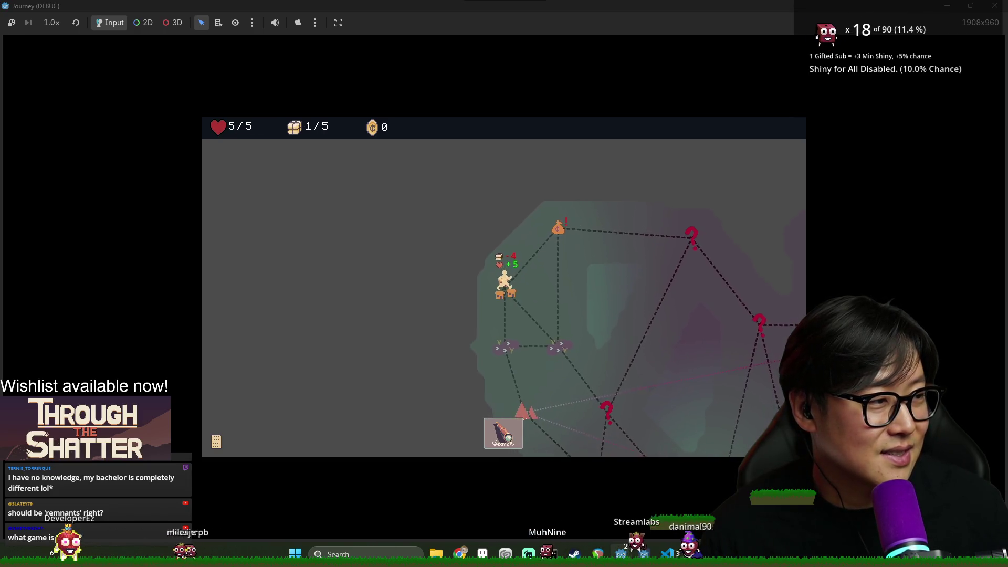
{"action": "key", "text": "alt+Tab"}
Step: Correct the misspelled 'remnants' on line 003 of the sanctuary text, then return to the game
{"action": "left_click", "coordinate": [459, 251]}
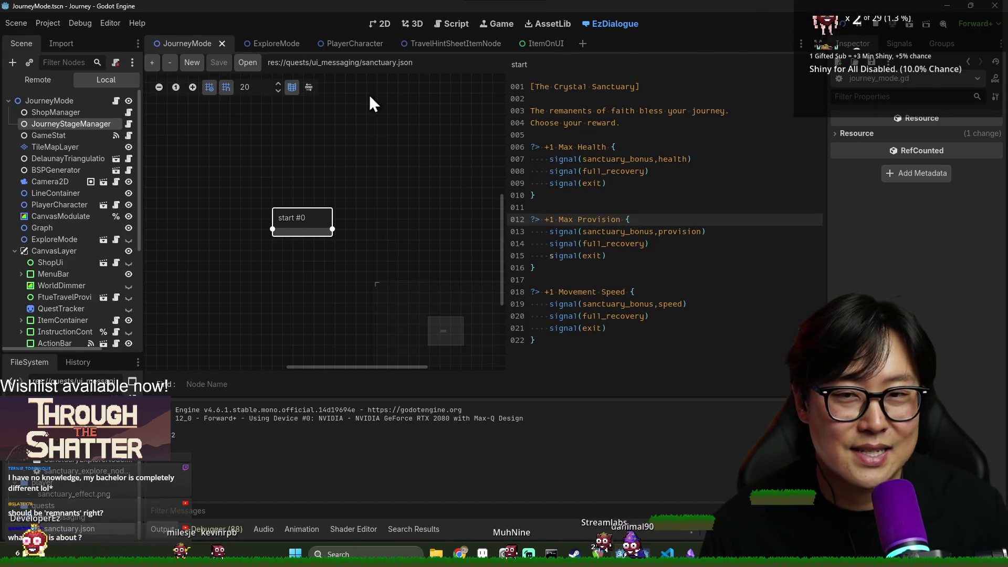
{"action": "left_click", "coordinate": [570, 112]}
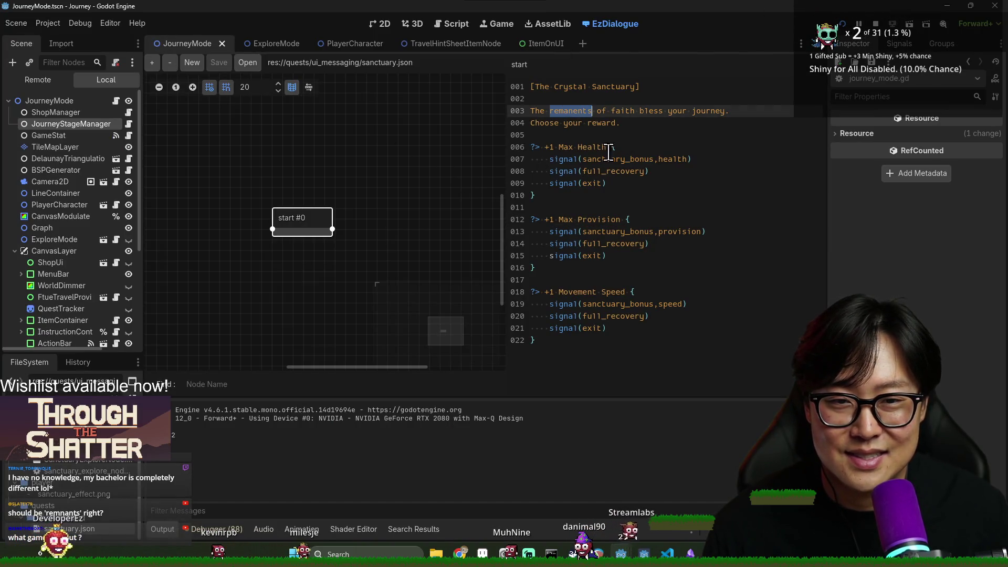
{"action": "key", "text": "BackSpace"}
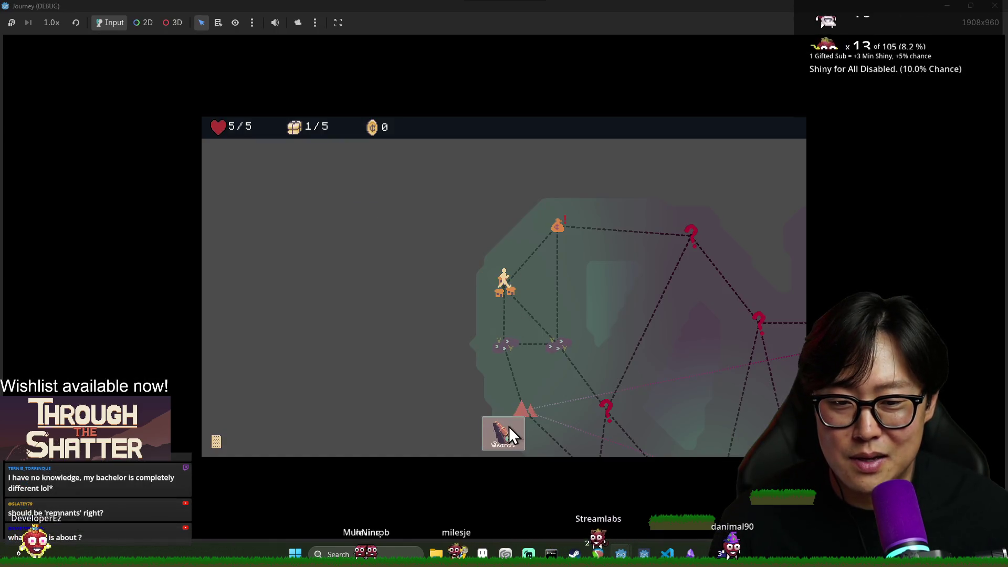
{"action": "left_click", "coordinate": [510, 432]}
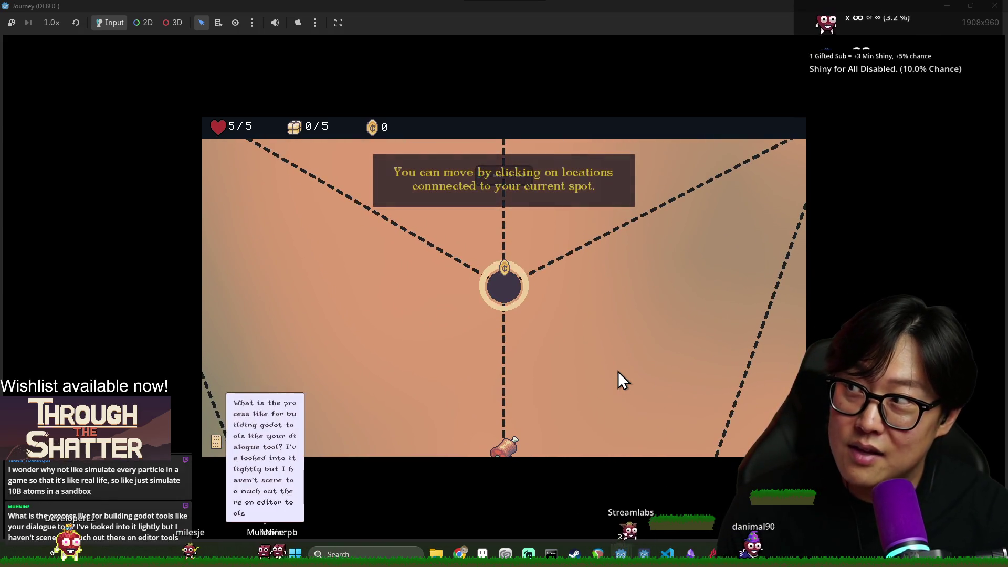
Step: Dismiss the movement, limited-moves, provision and exit tips while moving the explorer to the sanctuary
{"action": "left_click", "coordinate": [508, 288]}
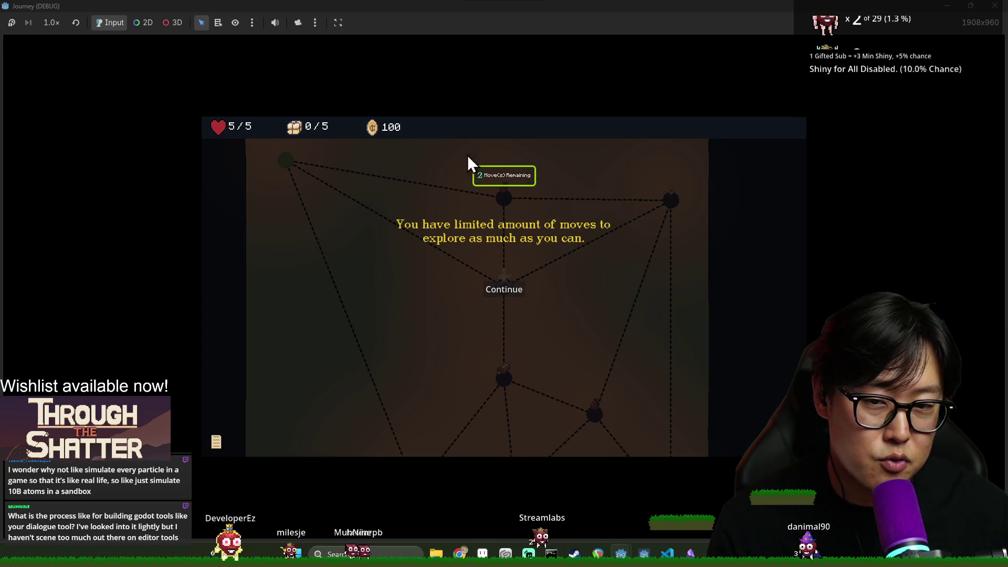
{"action": "left_click", "coordinate": [505, 290]}
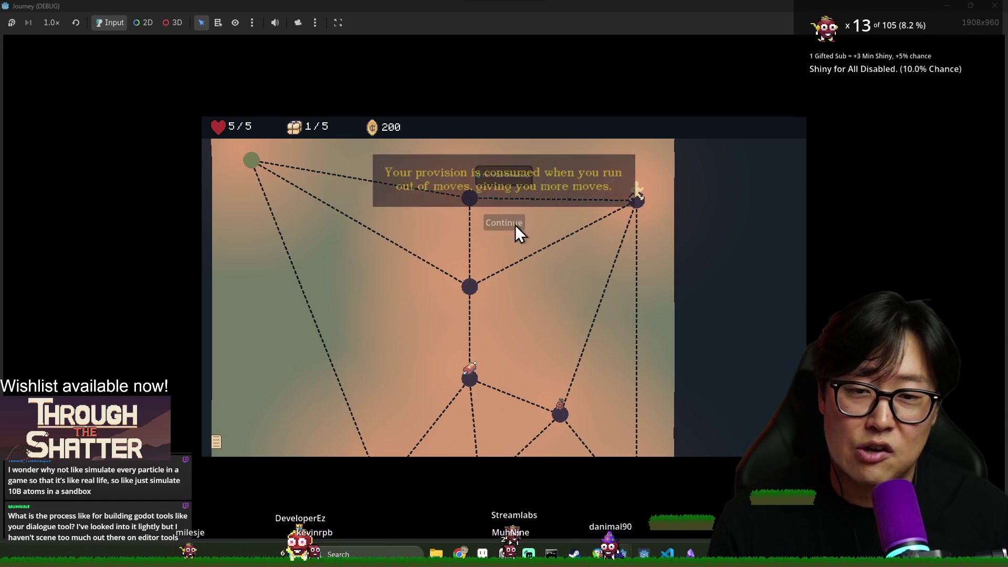
{"action": "left_click", "coordinate": [484, 219]}
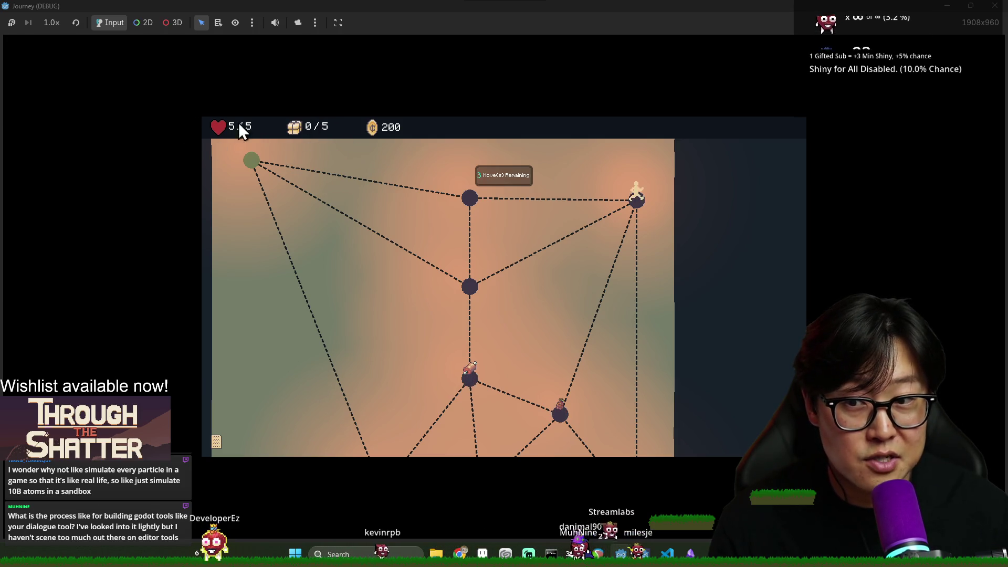
{"action": "scroll", "coordinate": [509, 237], "scroll_direction": "down", "scroll_amount": 3}
{"action": "left_click", "coordinate": [637, 336]}
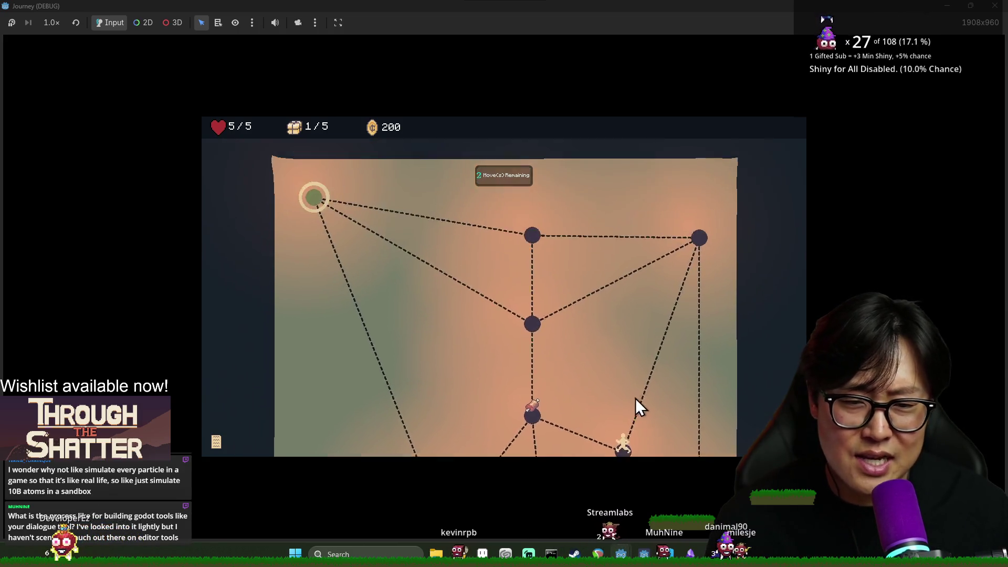
{"action": "left_click", "coordinate": [507, 222]}
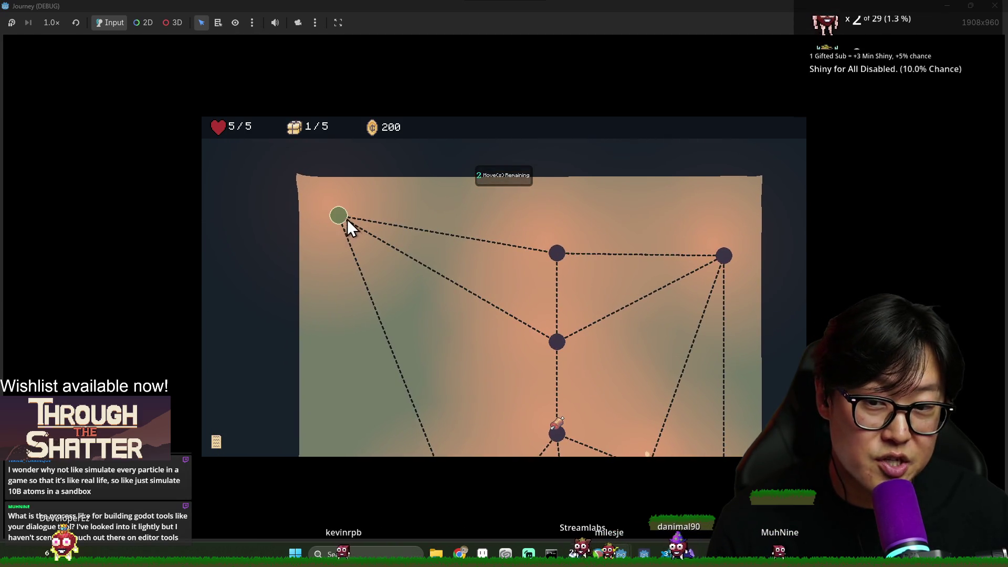
{"action": "left_click", "coordinate": [351, 223]}
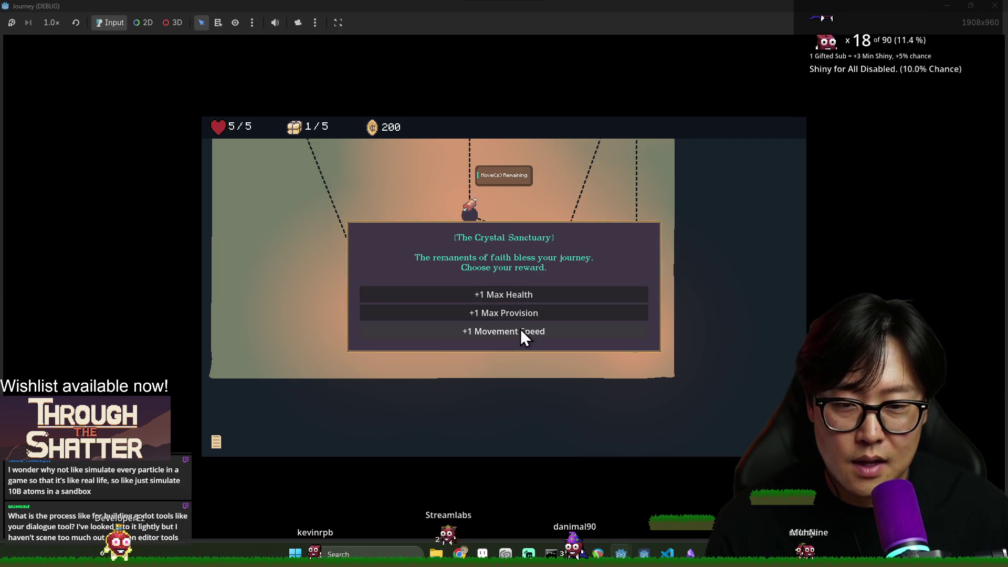
Step: Take the +1 Movement Speed reward, spend a provision for more moves, and walk back to the green start node
{"action": "left_click", "coordinate": [512, 331]}
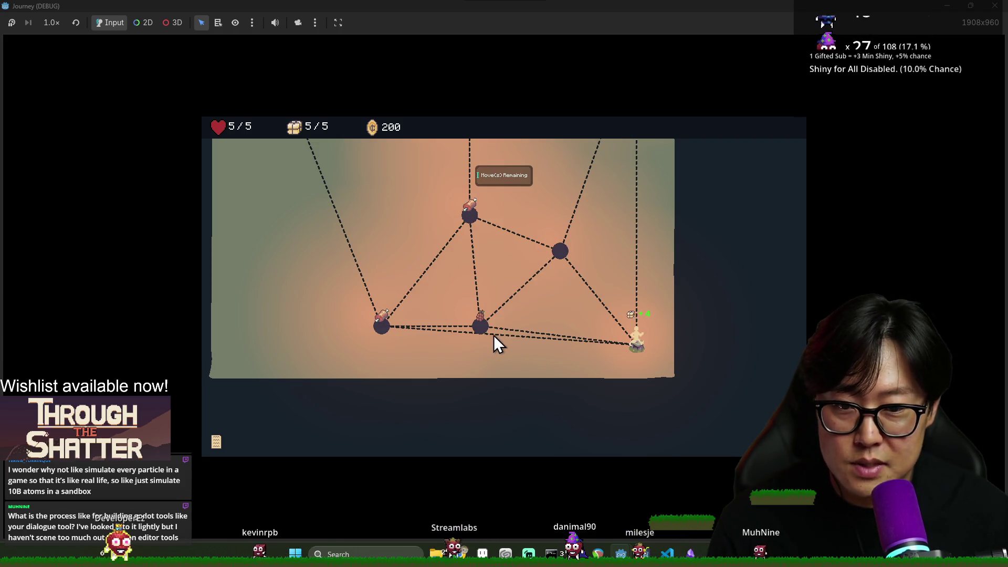
{"action": "left_click", "coordinate": [484, 326]}
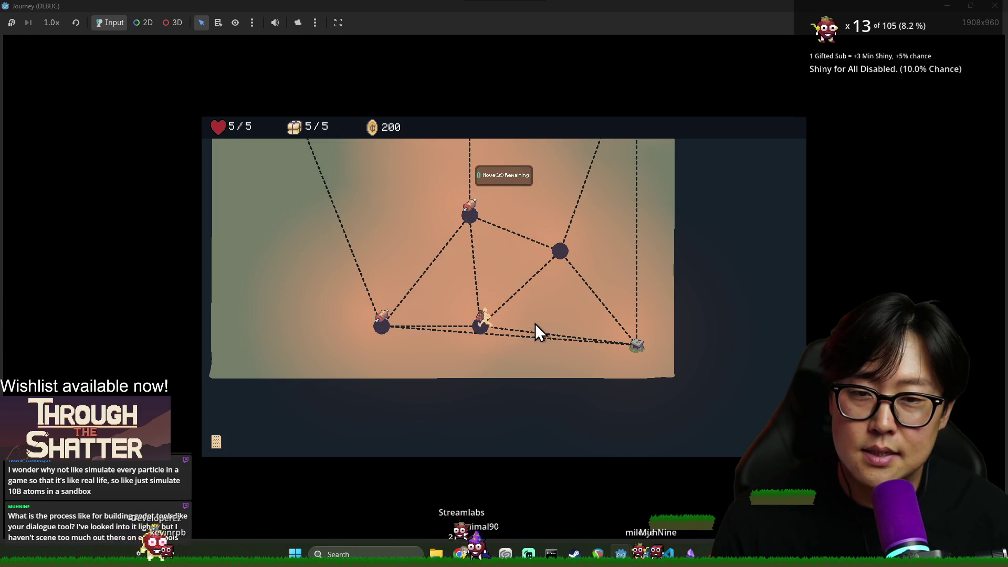
{"action": "left_click", "coordinate": [484, 183]}
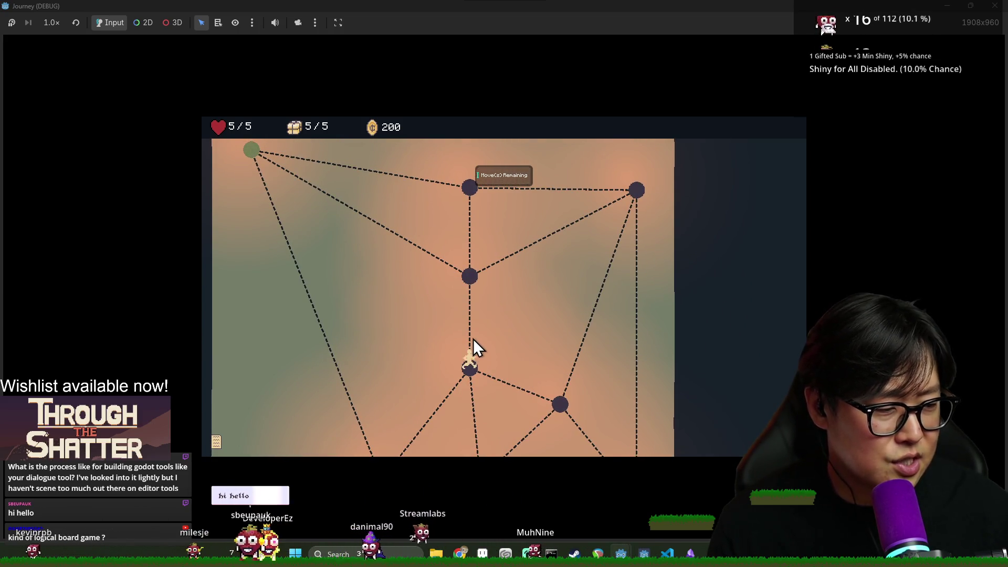
{"action": "left_click", "coordinate": [470, 276]}
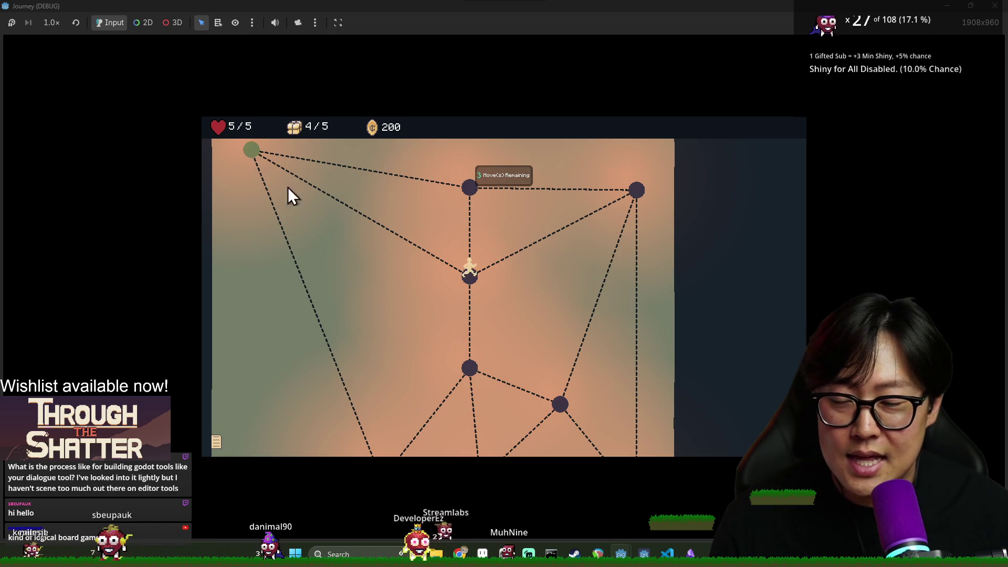
{"action": "left_click", "coordinate": [254, 182]}
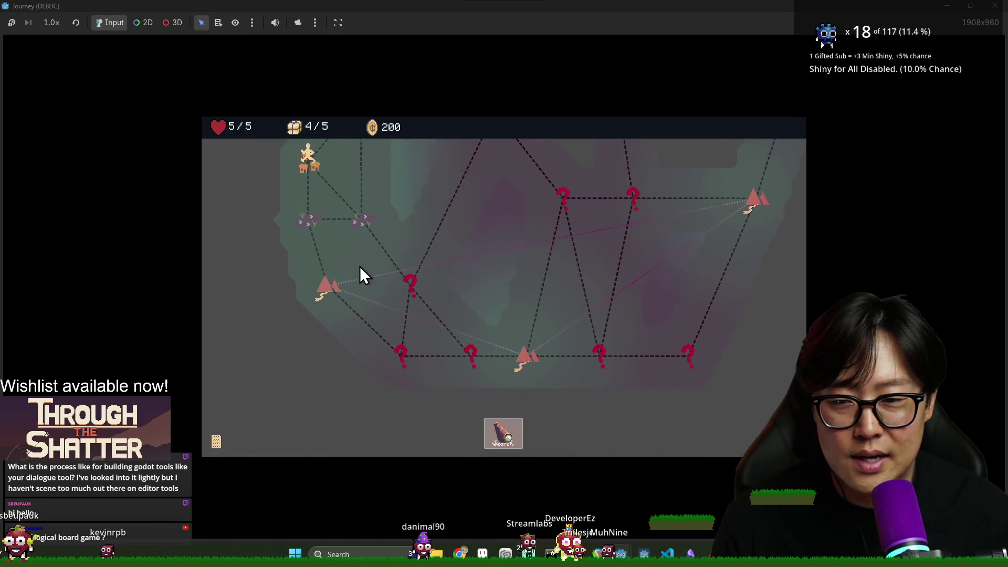
Step: Travel to the money-bag location on the overworld map and get past the provision tutorial messages
{"action": "left_click", "coordinate": [415, 224]}
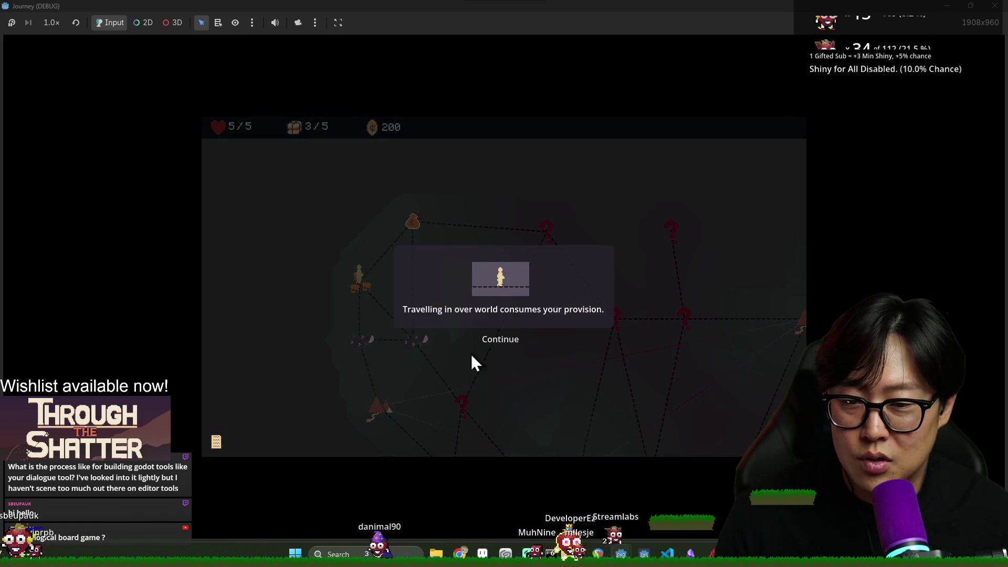
{"action": "left_click", "coordinate": [496, 342]}
{"action": "left_click", "coordinate": [507, 342]}
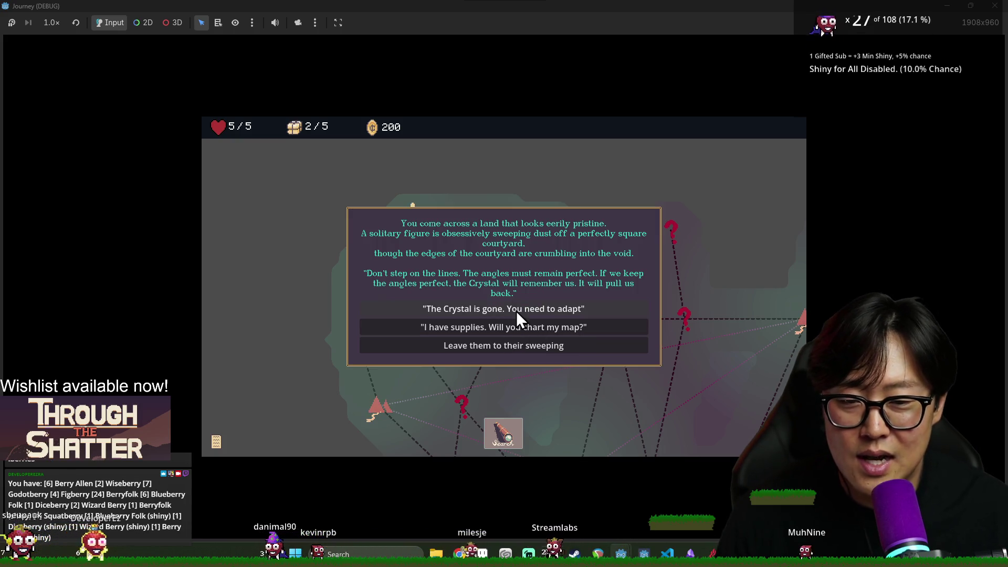
Step: Trade supplies to the sweeper to chart the map, leave the courtyard, and start a search
{"action": "left_click", "coordinate": [518, 326]}
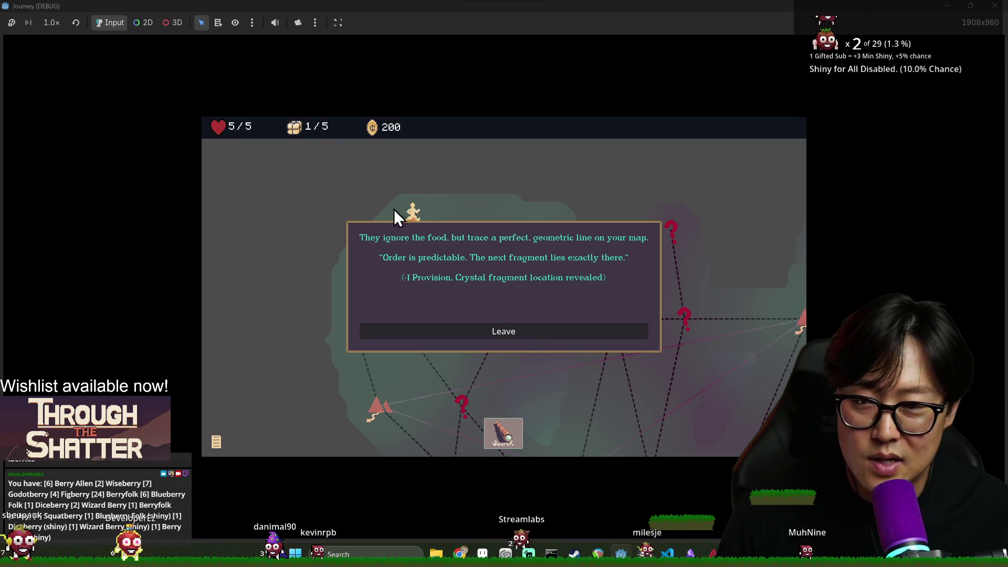
{"action": "left_click", "coordinate": [537, 329]}
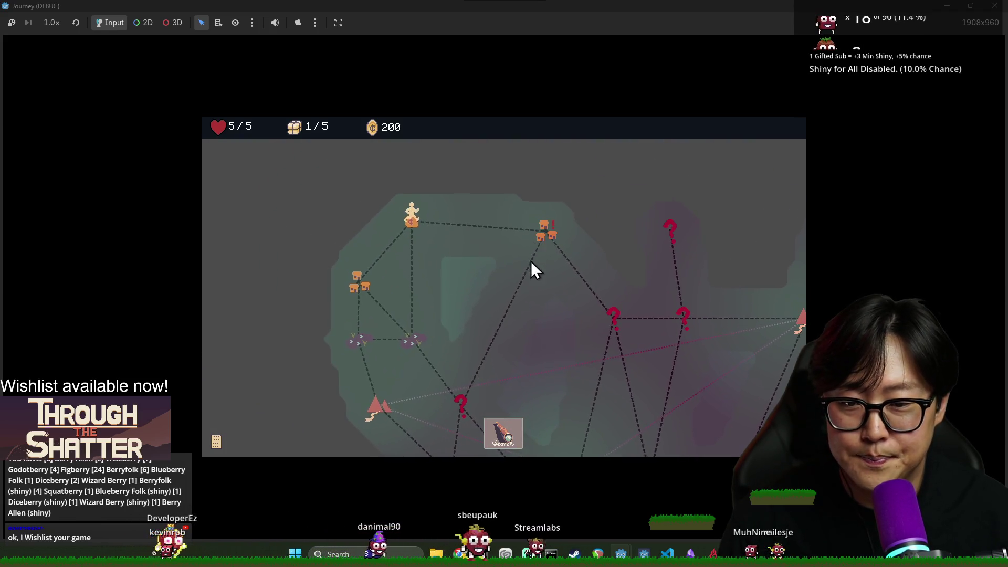
{"action": "left_click", "coordinate": [505, 434]}
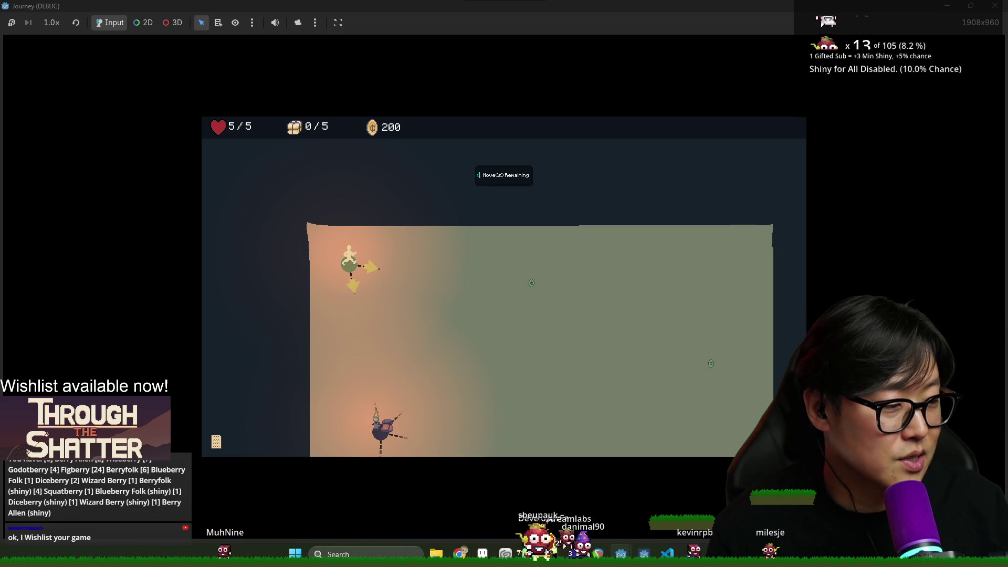
Step: Return to the Godot editor and open ez_dialogue.gd from the addons/ez_dialogue folder
{"action": "key", "text": "alt+Tab"}
{"action": "left_click", "coordinate": [383, 226]}
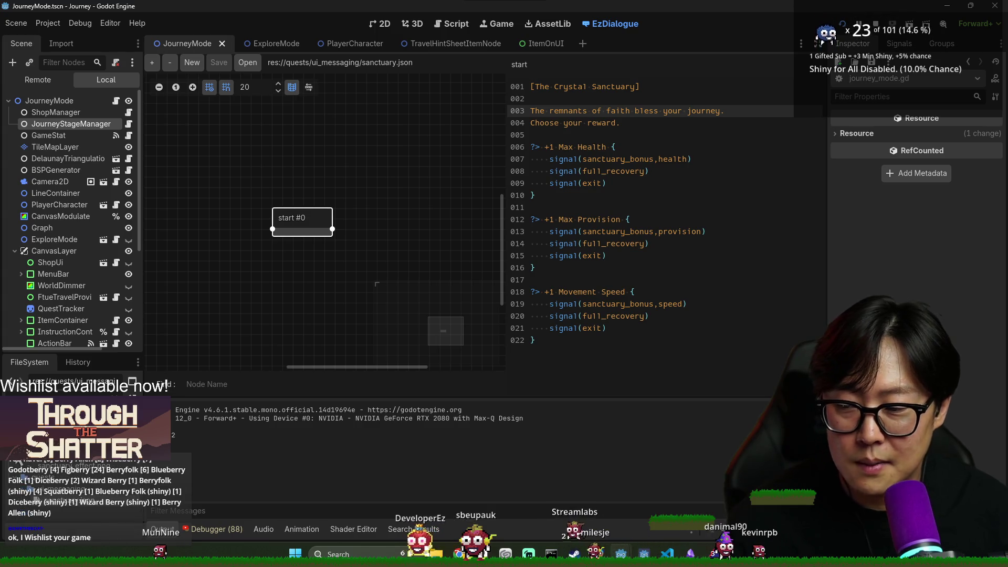
{"action": "scroll", "coordinate": [62, 469], "scroll_direction": "up", "scroll_amount": 5}
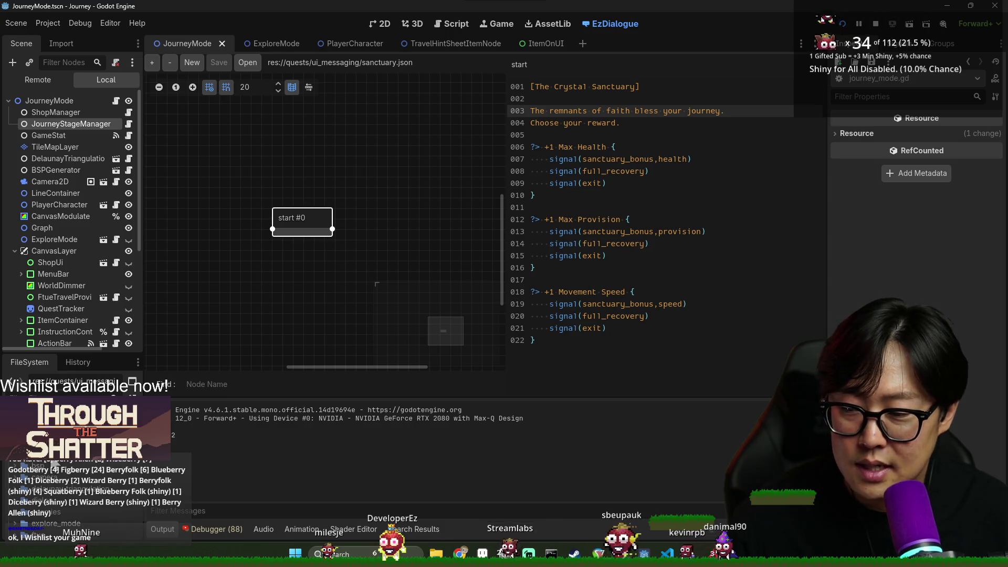
{"action": "scroll", "coordinate": [44, 465], "scroll_direction": "up", "scroll_amount": 1}
{"action": "left_click", "coordinate": [58, 466]}
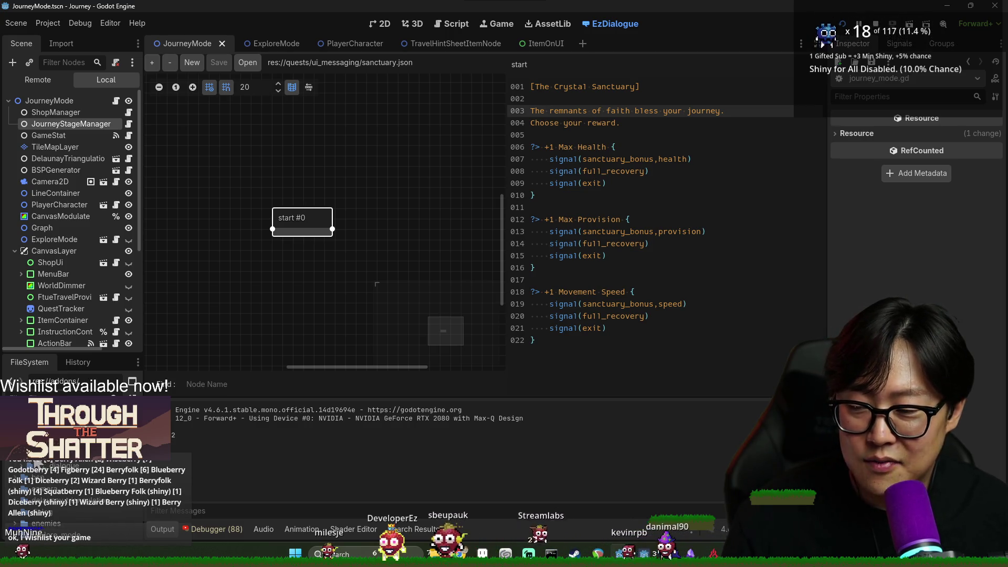
{"action": "double_click", "coordinate": [50, 472]}
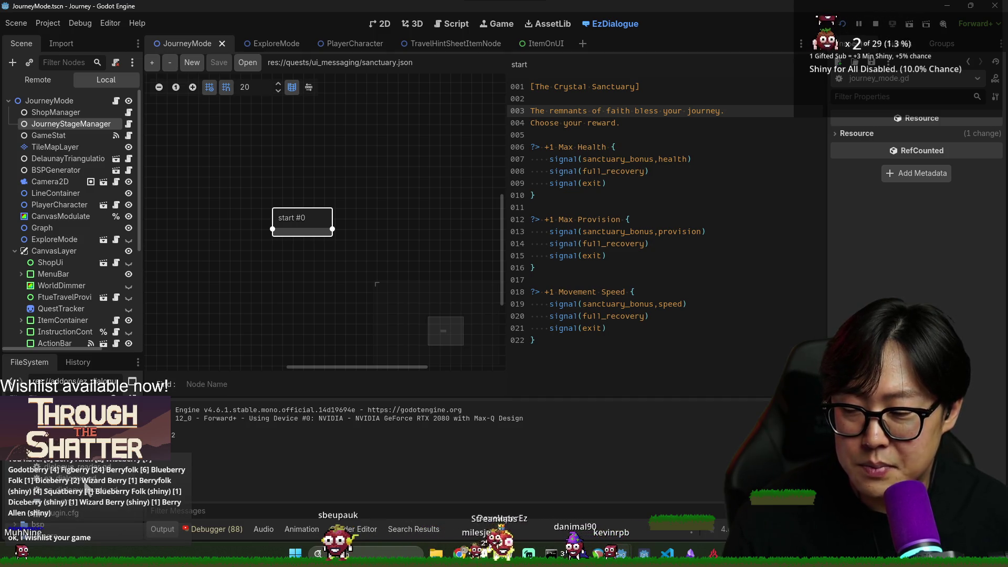
{"action": "double_click", "coordinate": [86, 489]}
Step: Select the extends EditorPlugin line and switch to the Godot documentation in the browser
{"action": "left_click_drag", "start_coordinate": [241, 99], "coordinate": [342, 100]}
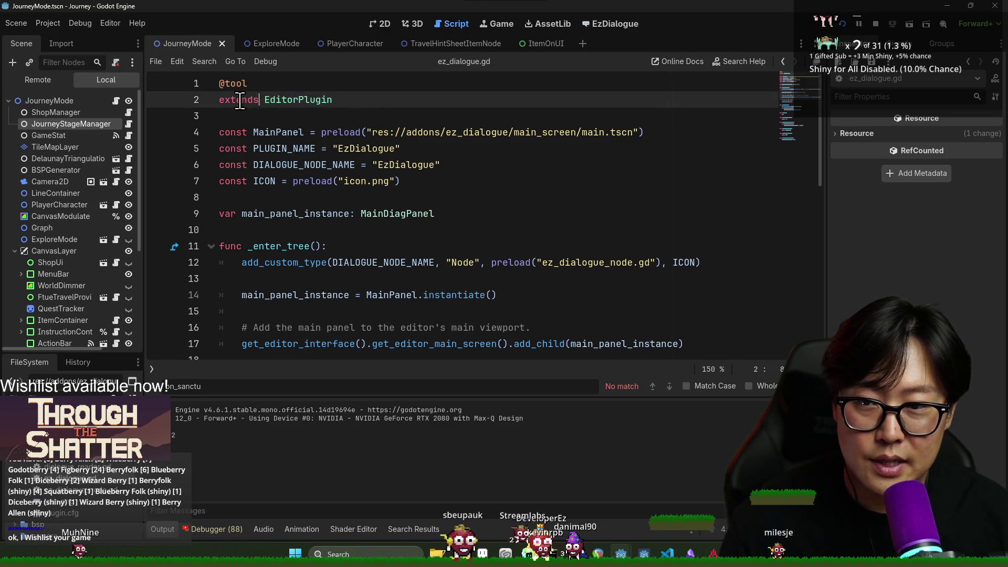
{"action": "left_click_drag", "start_coordinate": [255, 100], "coordinate": [220, 116]}
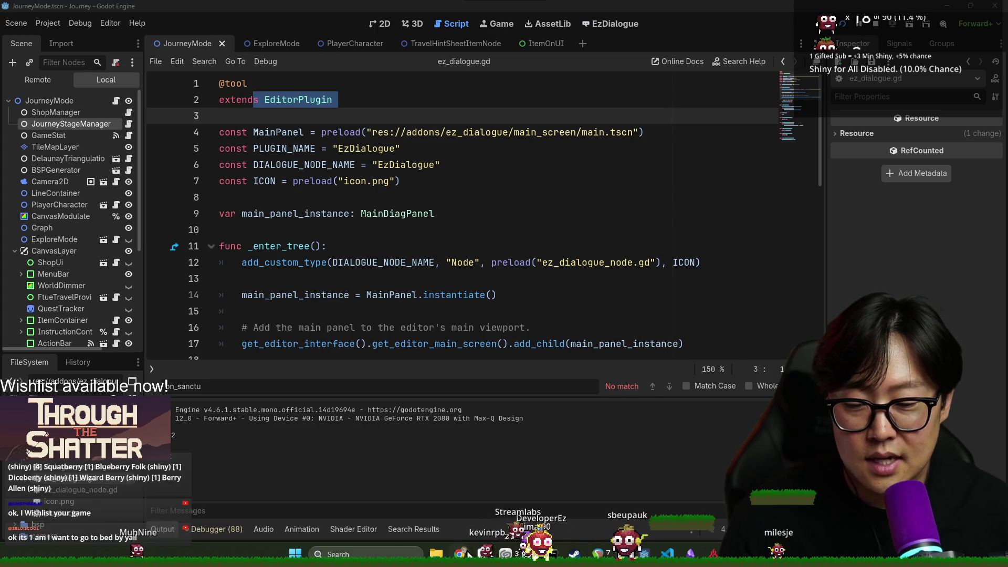
{"action": "mouse_move", "coordinate": [461, 553]}
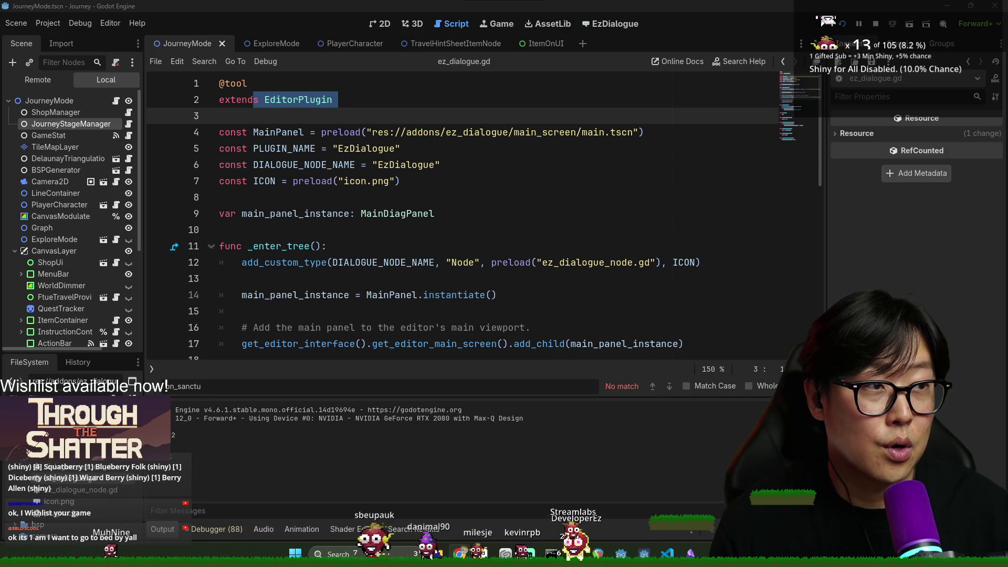
{"action": "key", "text": "alt+Tab"}
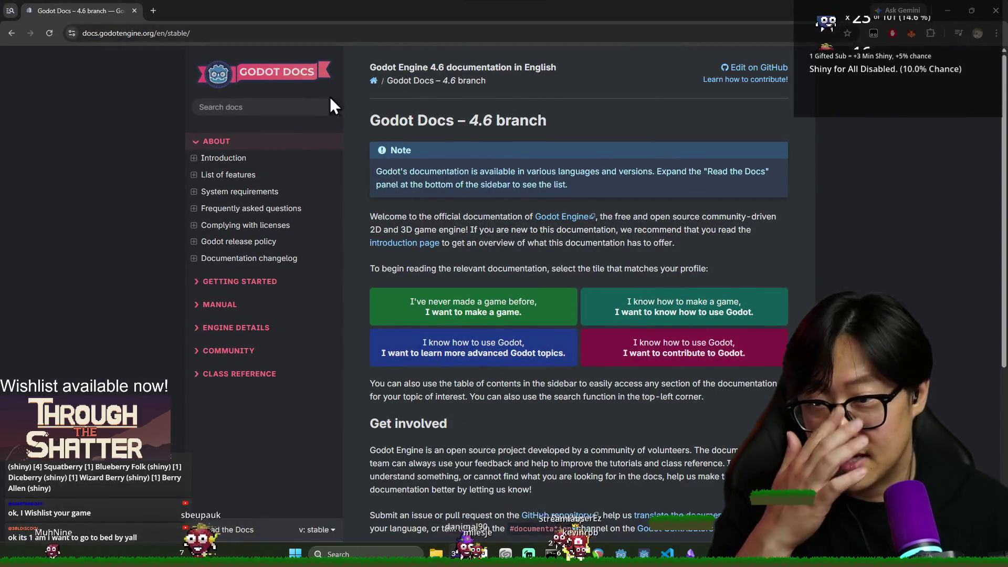
Step: Search the Godot docs for 'plugin' and open the Creating a simple plugin result
{"action": "left_click", "coordinate": [272, 107]}
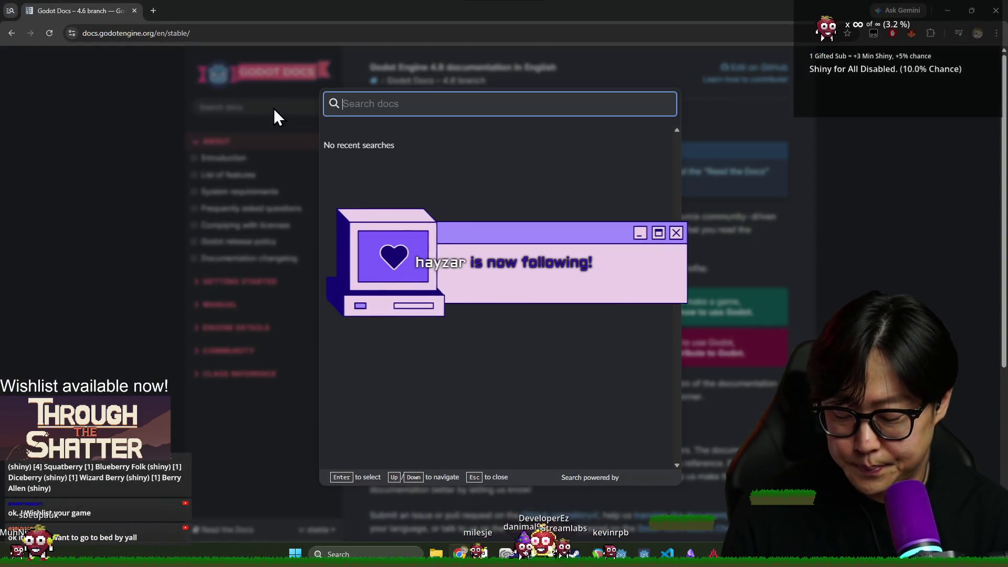
{"action": "type", "text": "god"}
{"action": "left_click", "coordinate": [273, 108]}
{"action": "left_click", "coordinate": [268, 107]}
{"action": "left_click", "coordinate": [268, 107]}
{"action": "left_click", "coordinate": [269, 105]}
{"action": "left_click", "coordinate": [268, 106]}
{"action": "left_click", "coordinate": [267, 106]}
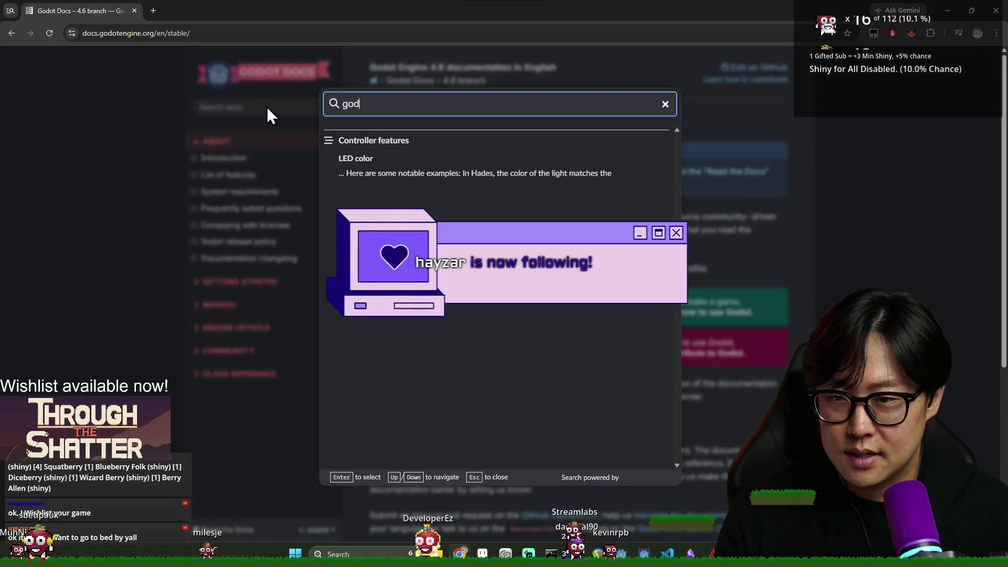
{"action": "key", "text": "BackSpace"}
{"action": "key", "text": "BackSpace"}
{"action": "key", "text": "BackSpace"}
{"action": "type", "text": "plugion"}
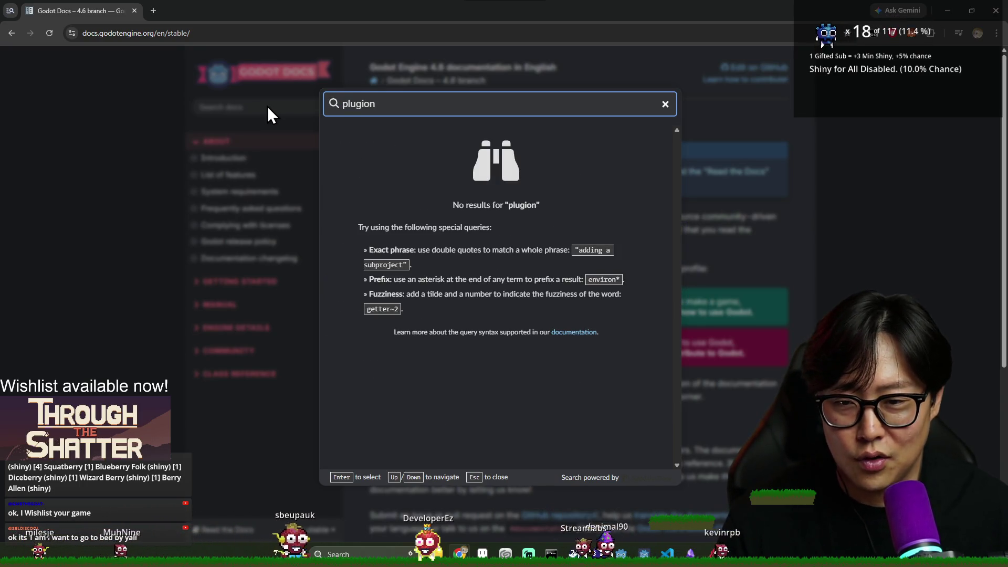
{"action": "key", "text": "BackSpace"}
{"action": "key", "text": "BackSpace"}
{"action": "type", "text": "n"}
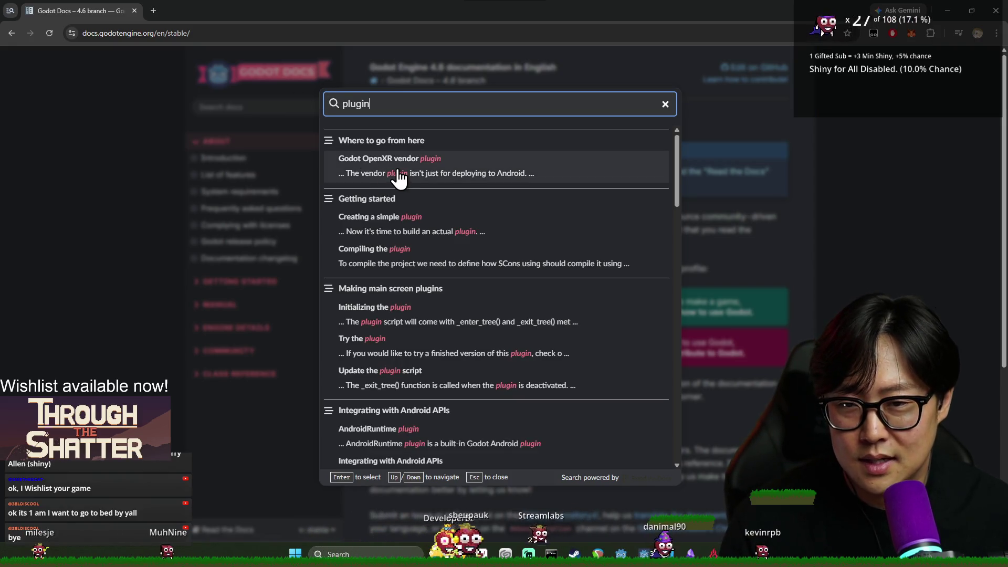
{"action": "left_click", "coordinate": [400, 238]}
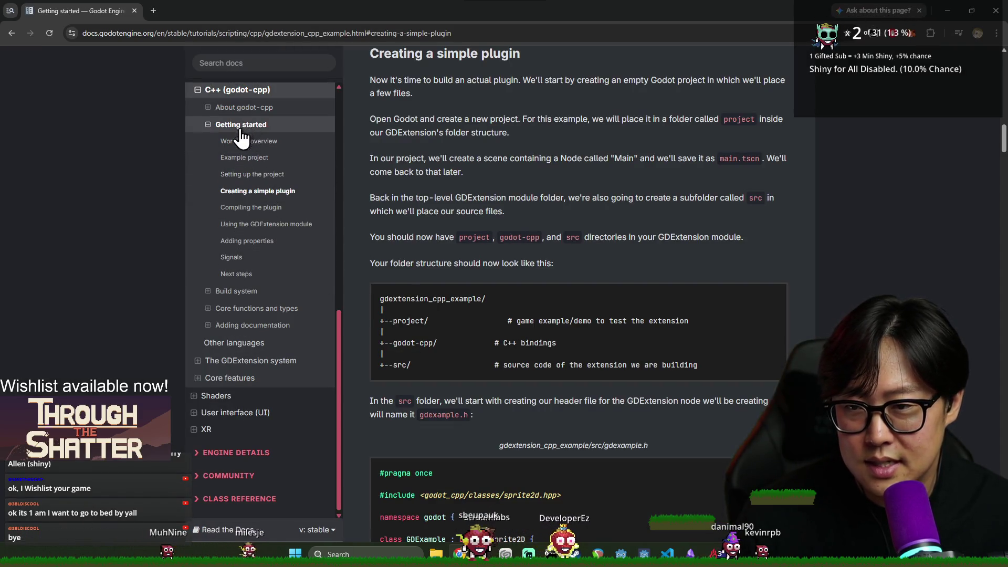
Step: Collapse the C++ (godot-cpp) section and expand the GDScript section on that page
{"action": "scroll", "coordinate": [227, 199], "scroll_direction": "up", "scroll_amount": 2}
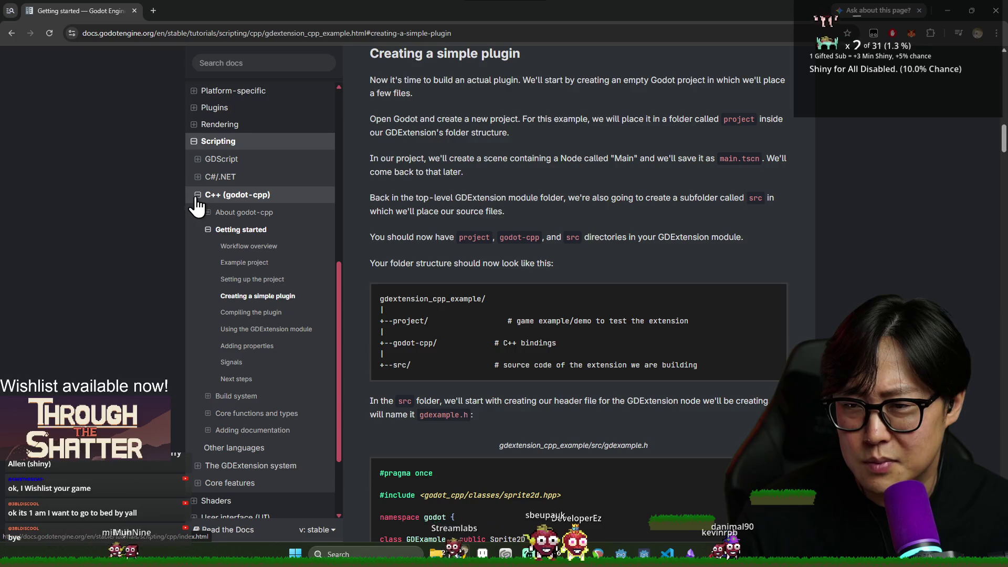
{"action": "left_click", "coordinate": [198, 196]}
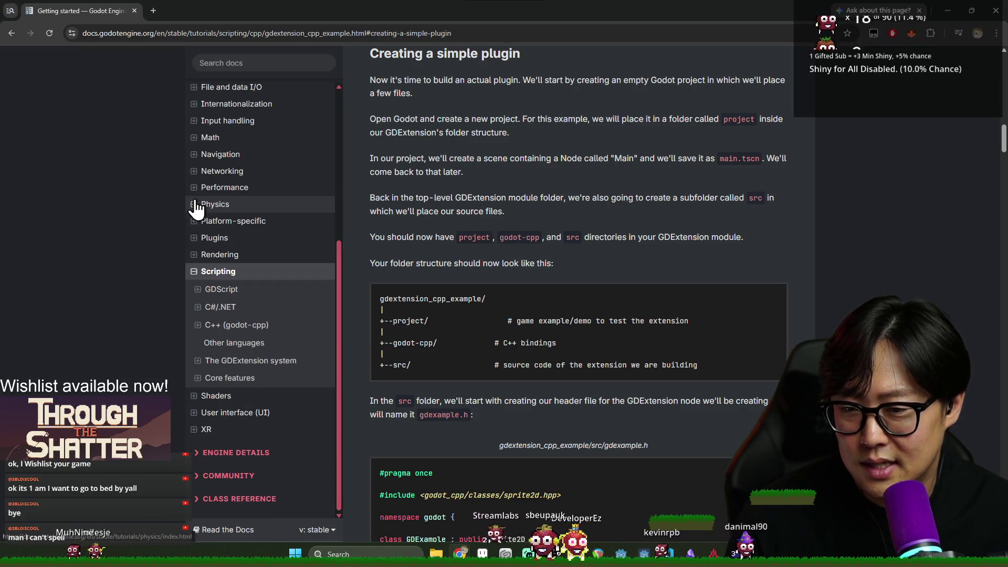
{"action": "left_click", "coordinate": [199, 289]}
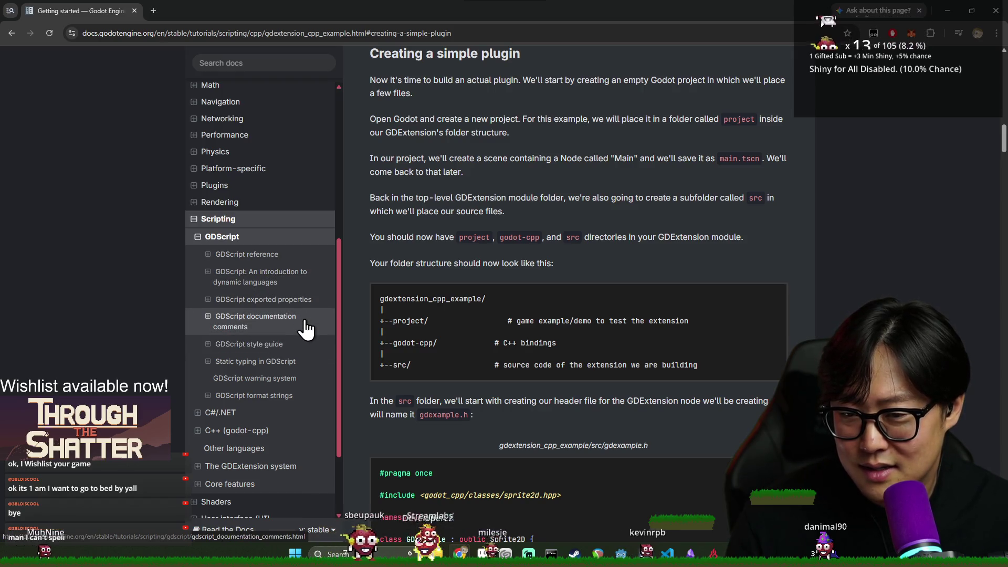
{"action": "scroll", "coordinate": [306, 329], "scroll_direction": "down", "scroll_amount": 2}
Step: Web-search 'godot making custom plugin', read Making plugins down to A custom dock, then close Chrome
{"action": "left_click", "coordinate": [279, 34]}
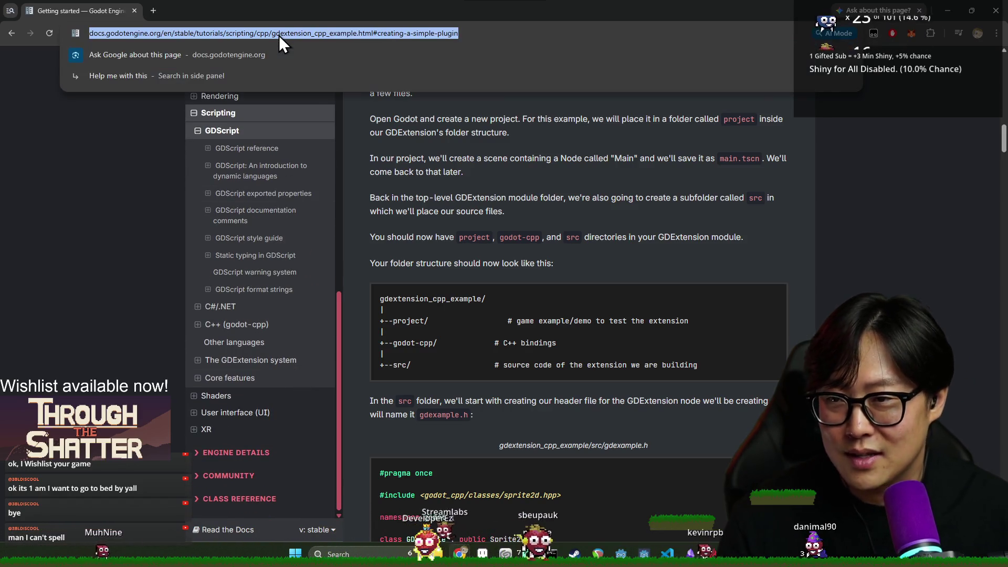
{"action": "type", "text": "godot making custom plugin"}
{"action": "key", "text": "Return"}
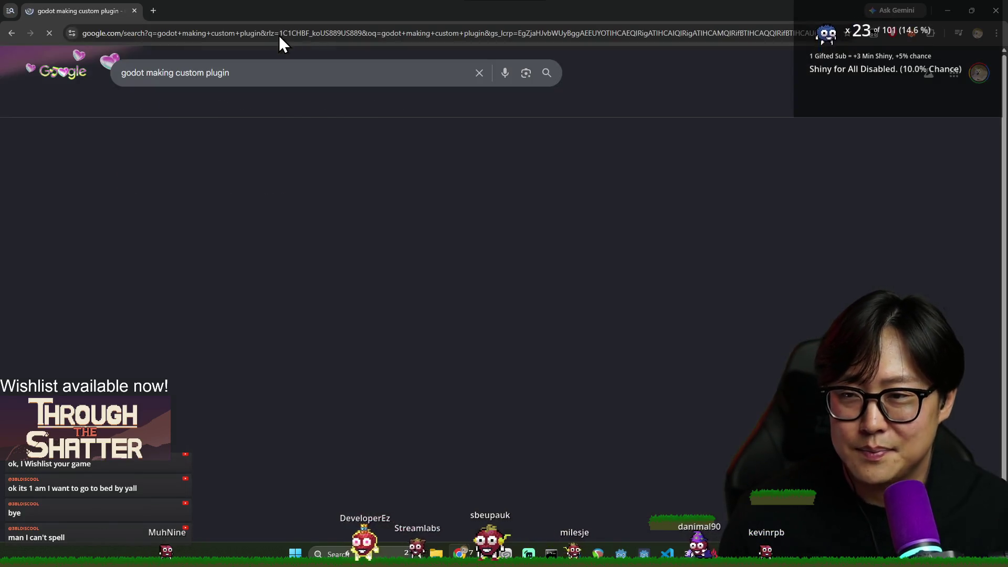
{"action": "left_click", "coordinate": [194, 157]}
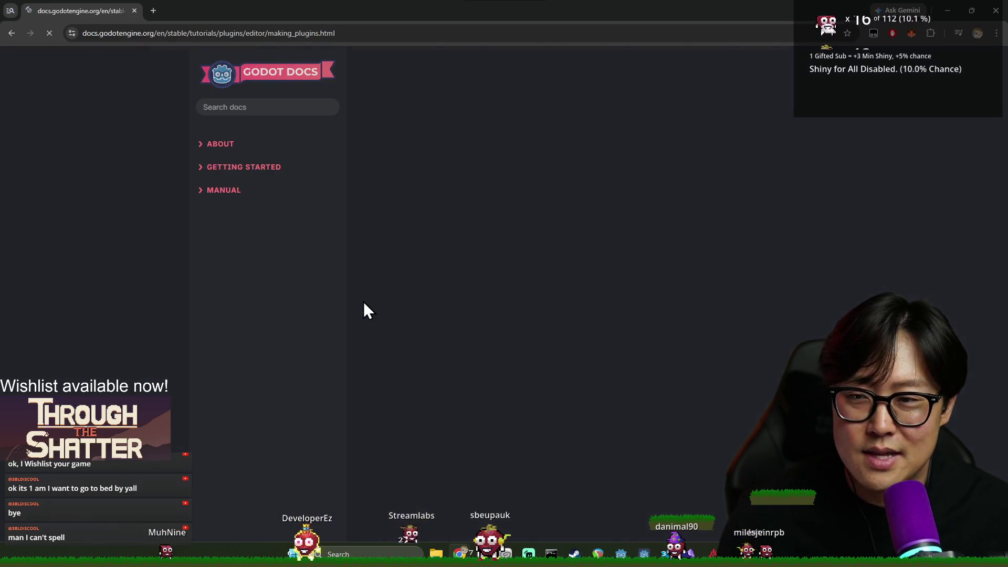
{"action": "scroll", "coordinate": [461, 258], "scroll_direction": "down", "scroll_amount": 8}
{"action": "scroll", "coordinate": [484, 262], "scroll_direction": "down", "scroll_amount": 20}
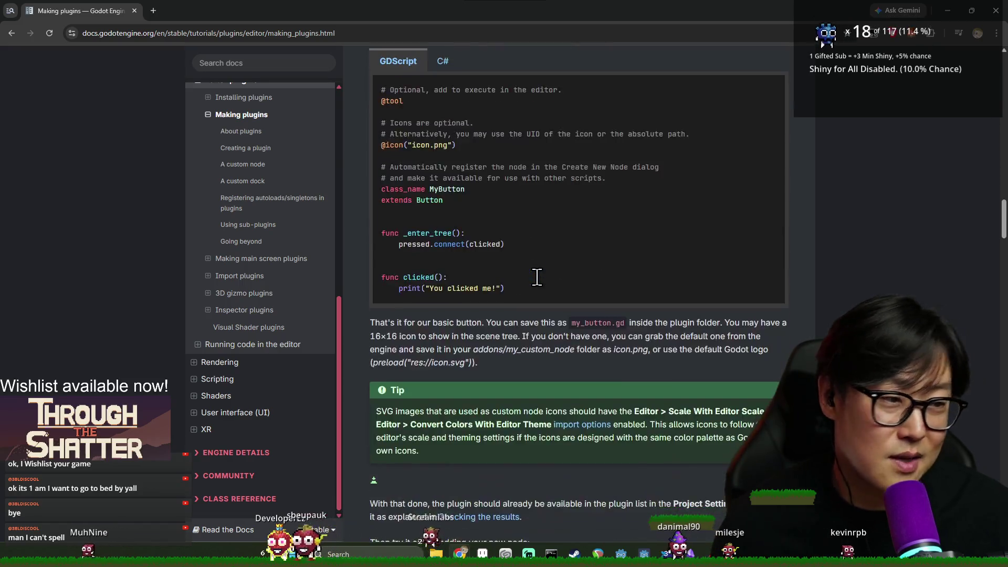
{"action": "scroll", "coordinate": [537, 278], "scroll_direction": "down", "scroll_amount": 20}
{"action": "scroll", "coordinate": [767, 181], "scroll_direction": "down", "scroll_amount": 1}
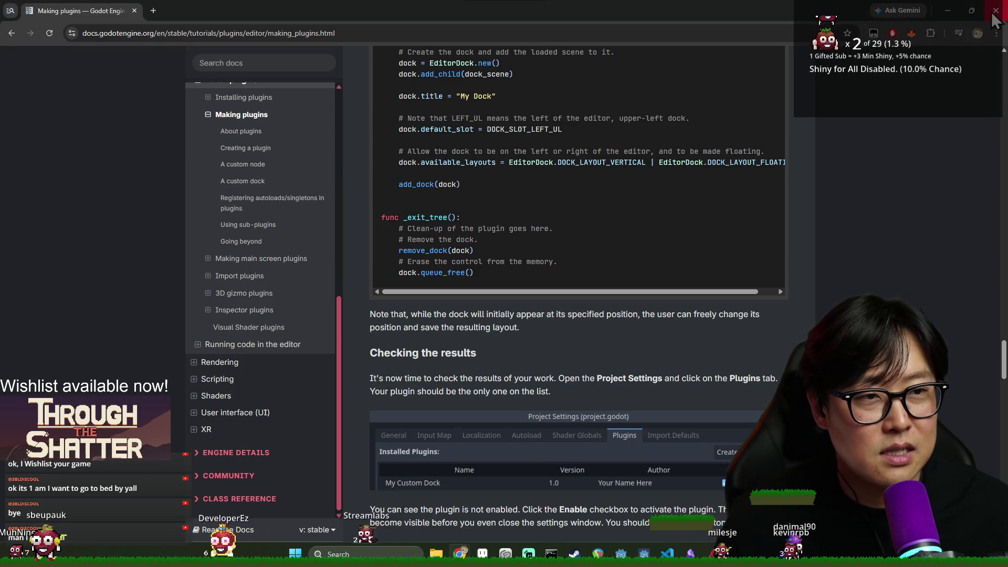
{"action": "left_click", "coordinate": [995, 13]}
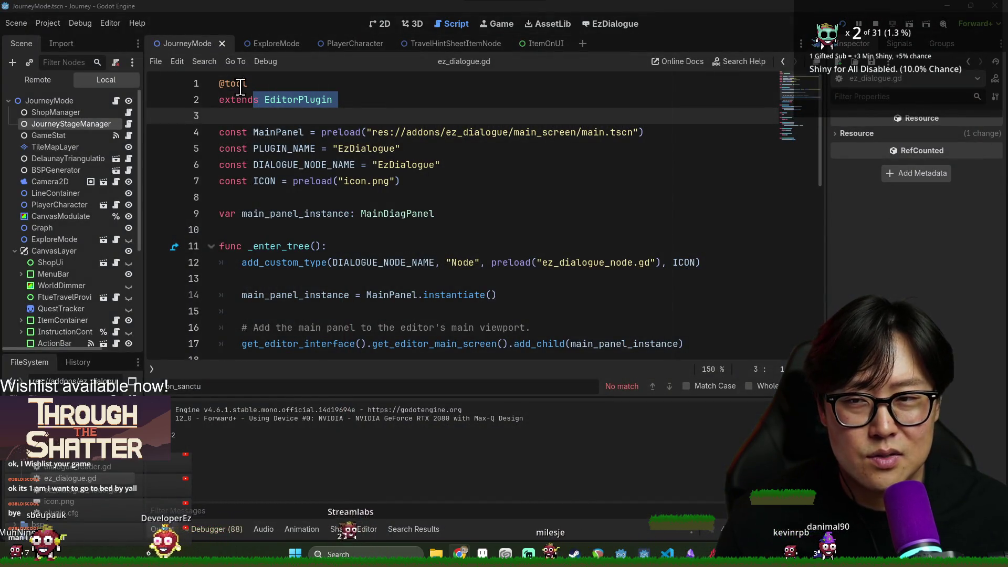
Step: View sanctuary.json in the EzDialogue tab, then bring the Journey (DEBUG) game window forward
{"action": "left_click_drag", "start_coordinate": [240, 87], "coordinate": [229, 82]}
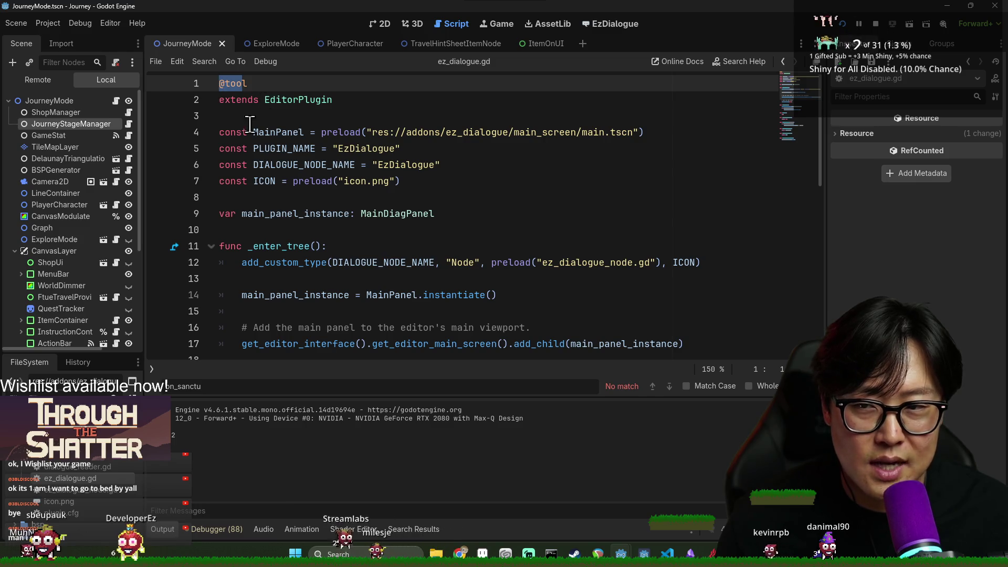
{"action": "left_click", "coordinate": [380, 27]}
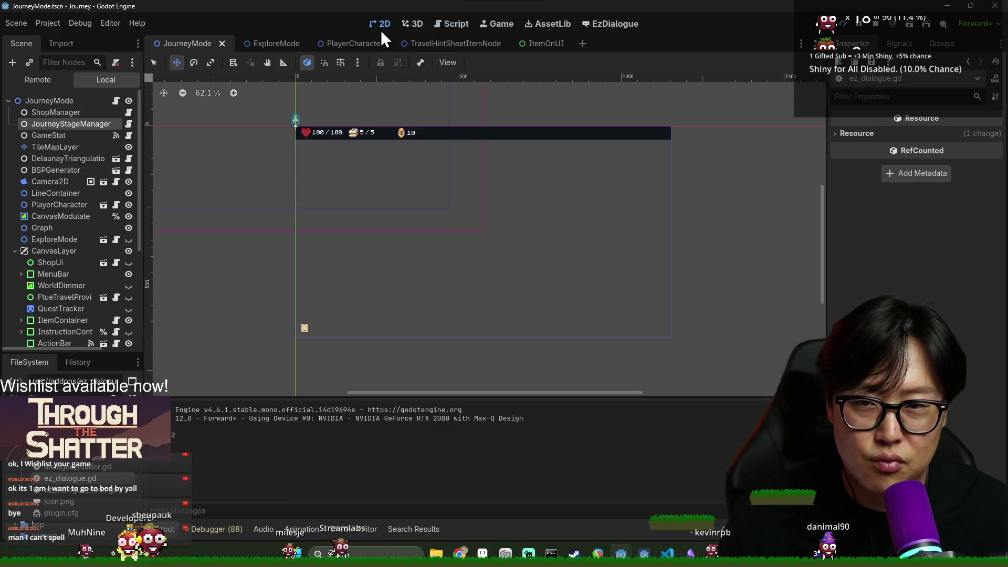
{"action": "left_click", "coordinate": [604, 24]}
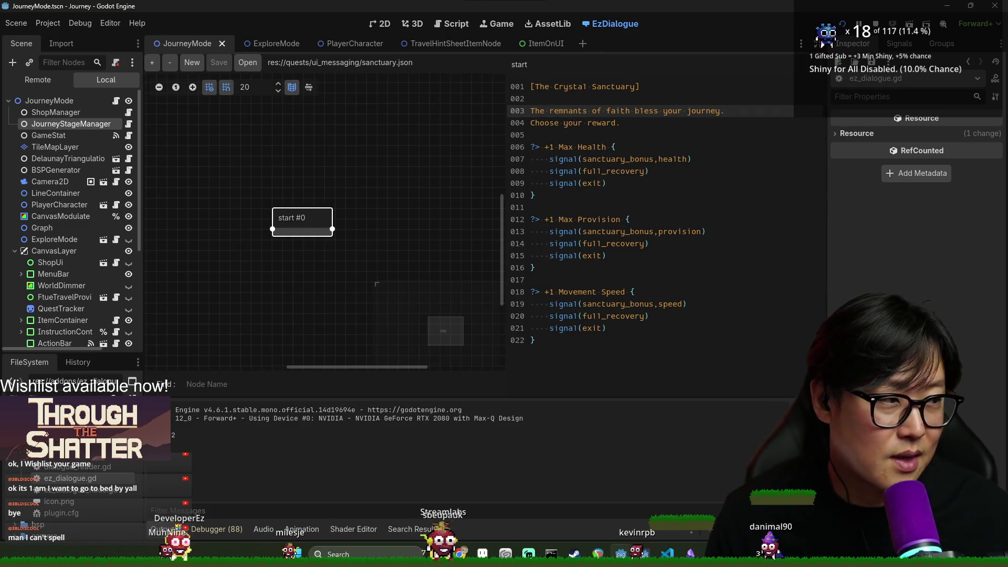
{"action": "key", "text": "alt+Tab"}
{"action": "left_click", "coordinate": [616, 229]}
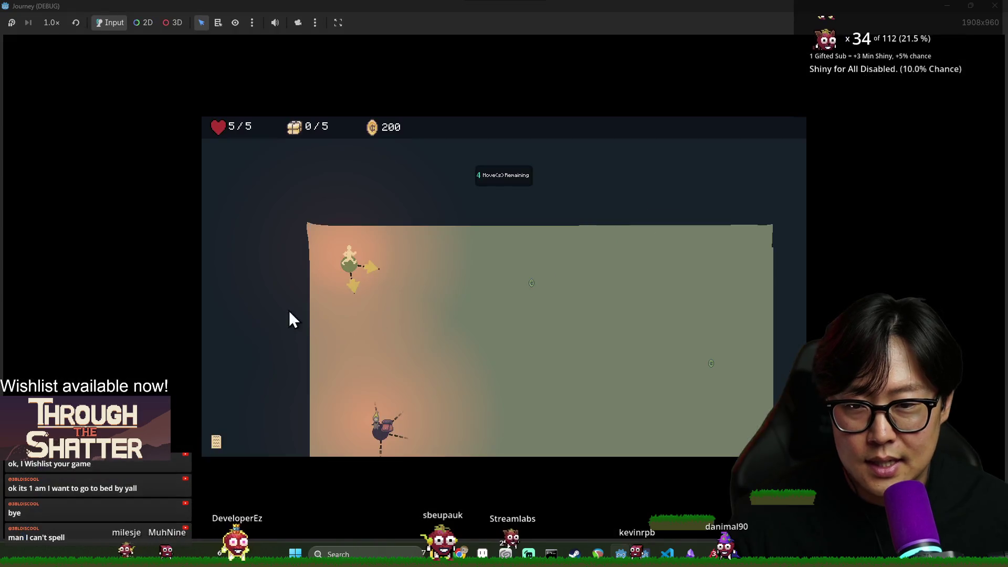
Step: Walk the player through the exploration nodes, past the shopkeeper, until the board ends with 400 gold
{"action": "left_click", "coordinate": [353, 285]}
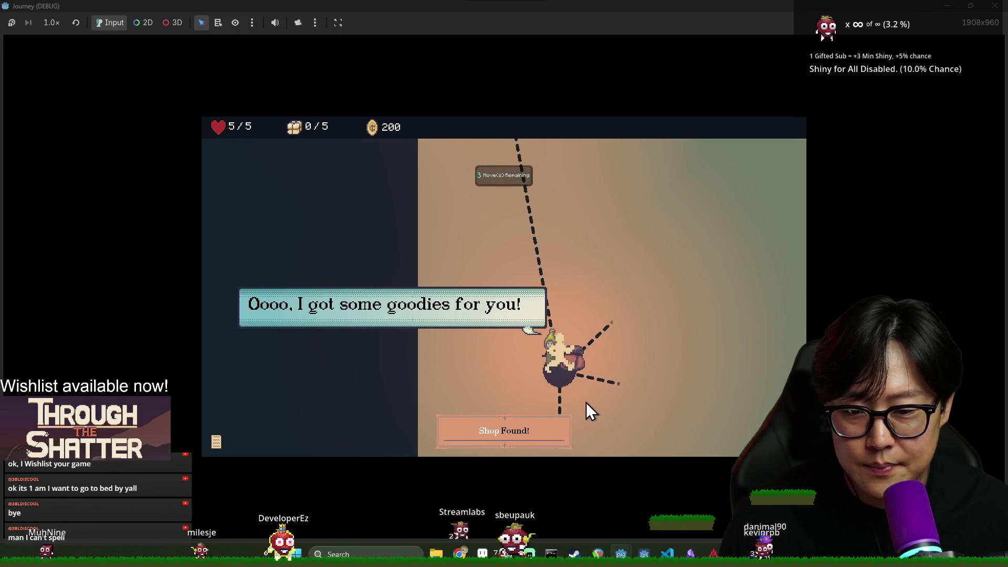
{"action": "left_click", "coordinate": [554, 389]}
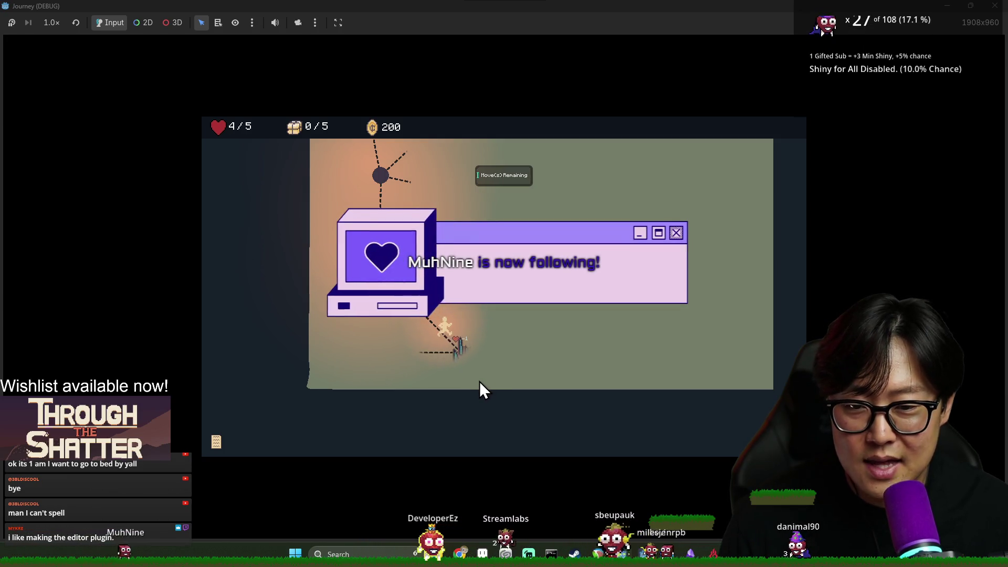
{"action": "left_click", "coordinate": [454, 360]}
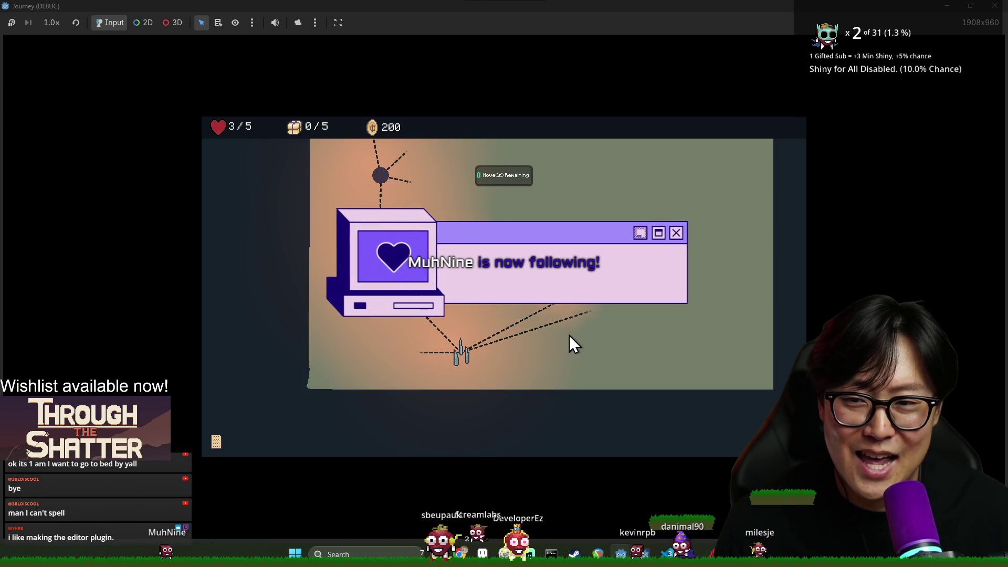
{"action": "left_click", "coordinate": [612, 364]}
{"action": "left_click", "coordinate": [594, 362]}
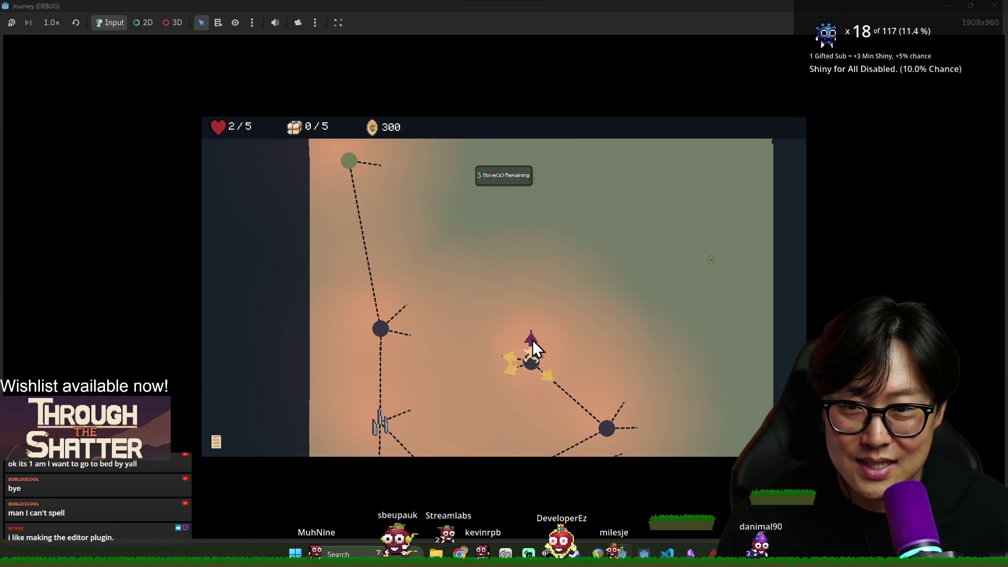
{"action": "left_click", "coordinate": [533, 340]}
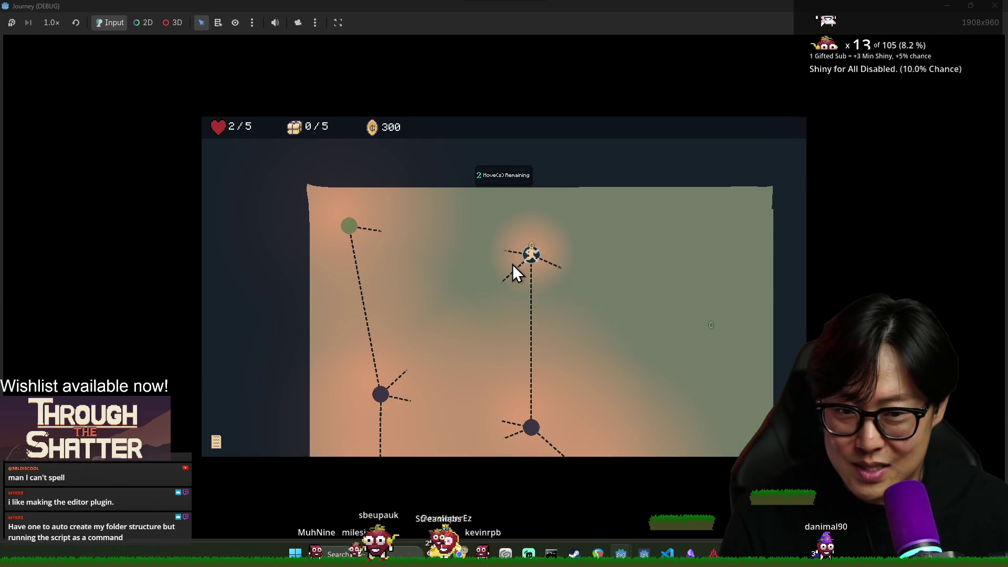
{"action": "left_click", "coordinate": [512, 254]}
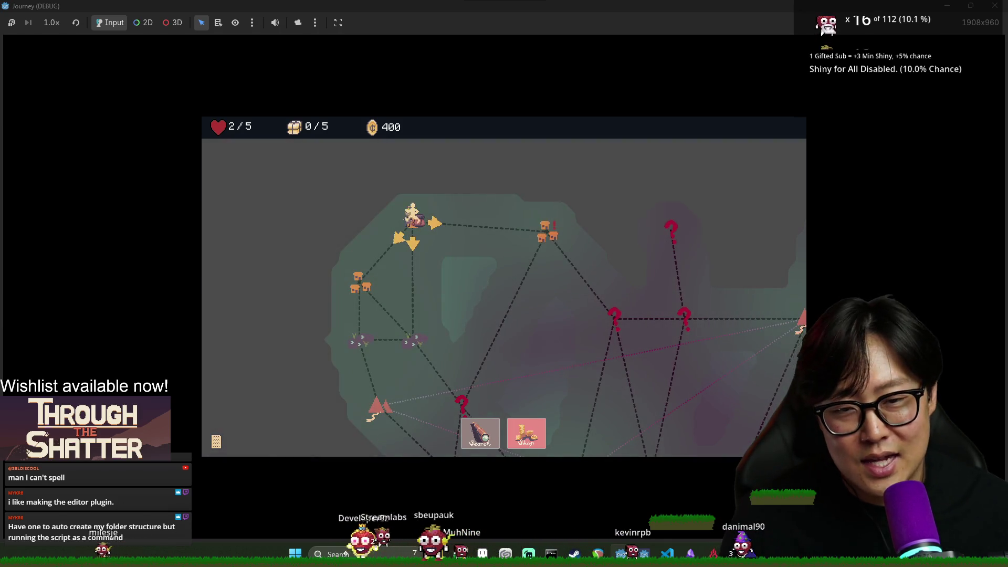
Step: Open the shop, buy the Comfort Boots and spyglass, then start searching the area
{"action": "left_click", "coordinate": [530, 437]}
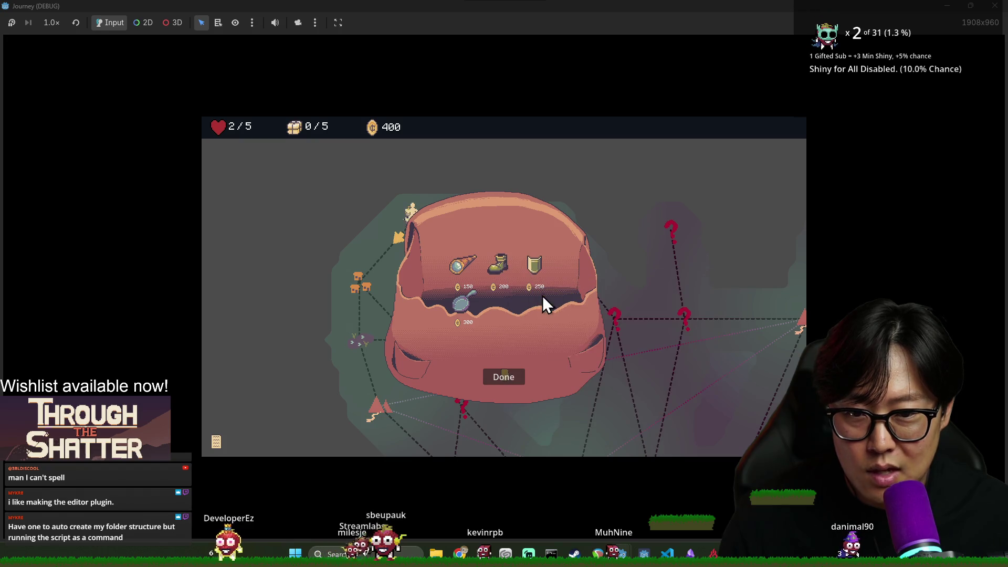
{"action": "left_click", "coordinate": [505, 266]}
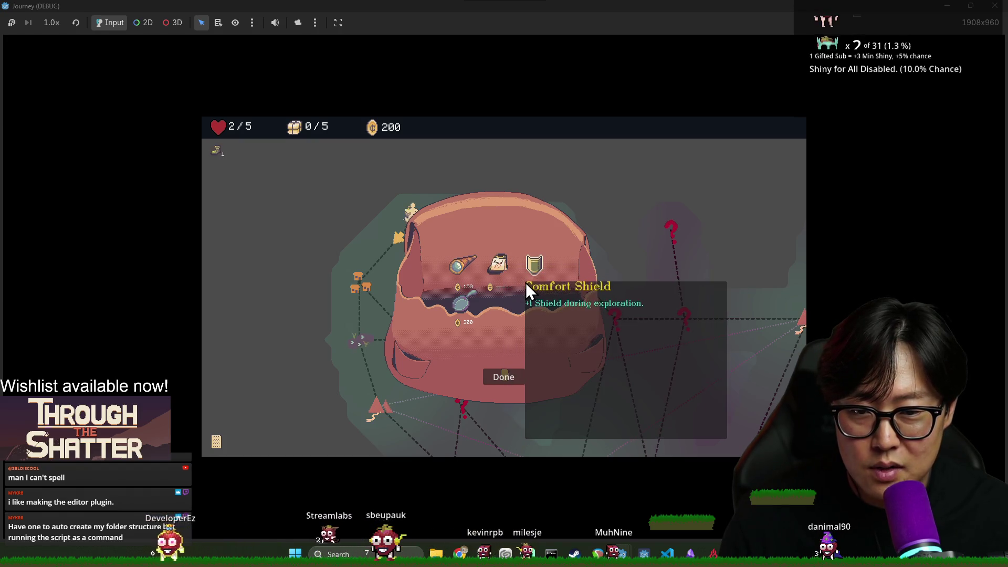
{"action": "left_click", "coordinate": [464, 269]}
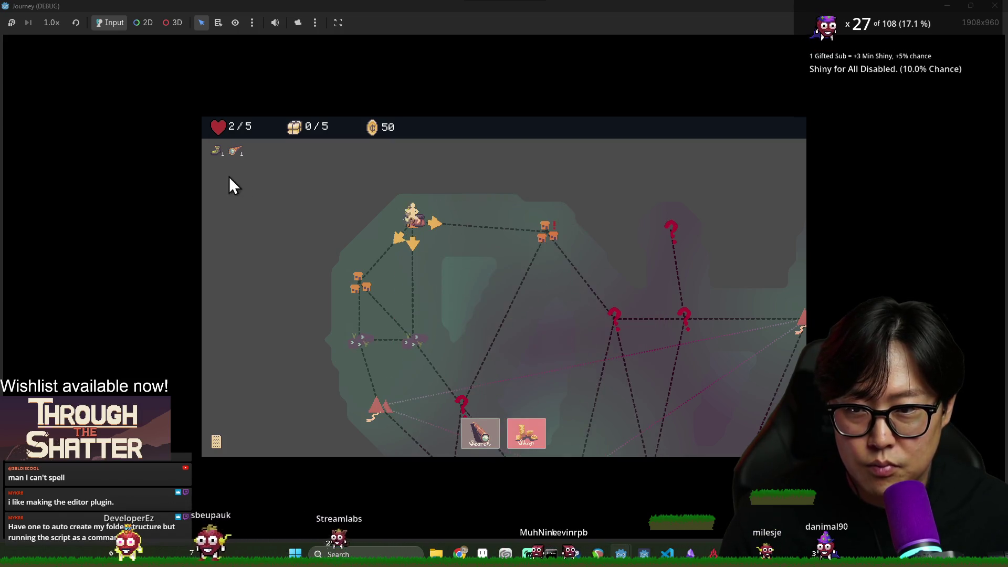
{"action": "mouse_move", "coordinate": [233, 156]}
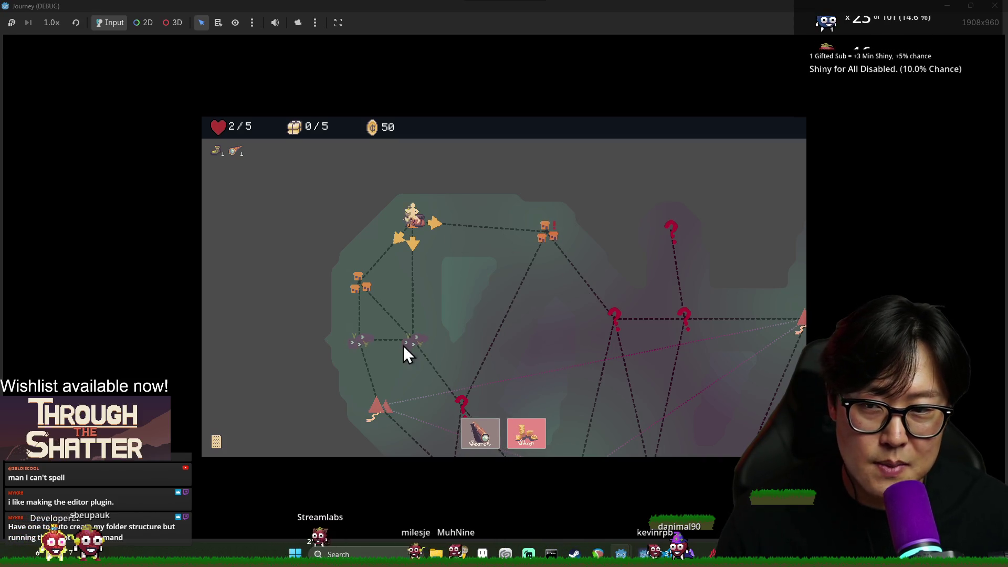
{"action": "left_click", "coordinate": [484, 438]}
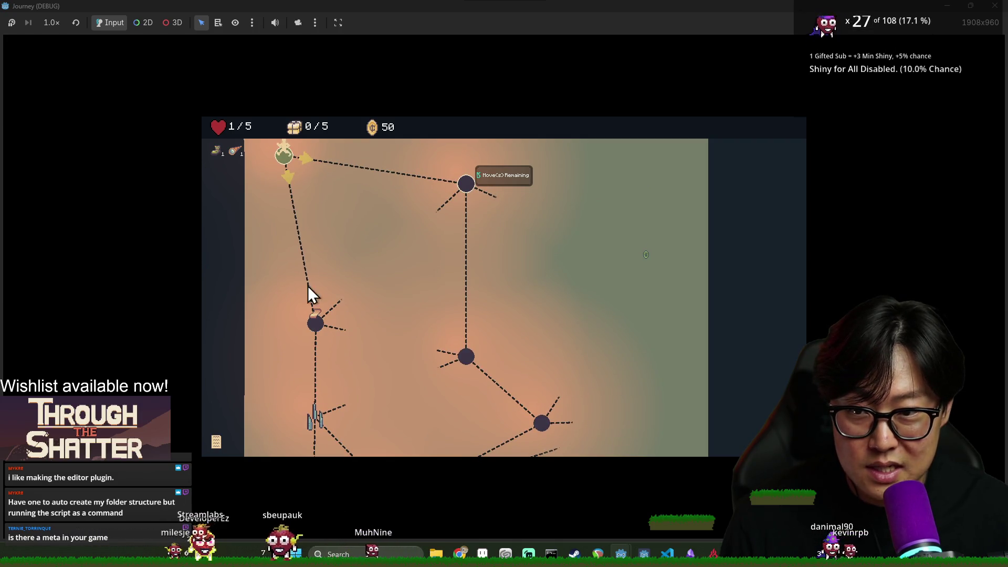
Step: Walk the player to the Crystal Sanctuary, pick +1 Max Provision, then keep moving with the arrow keys
{"action": "left_click", "coordinate": [307, 162]}
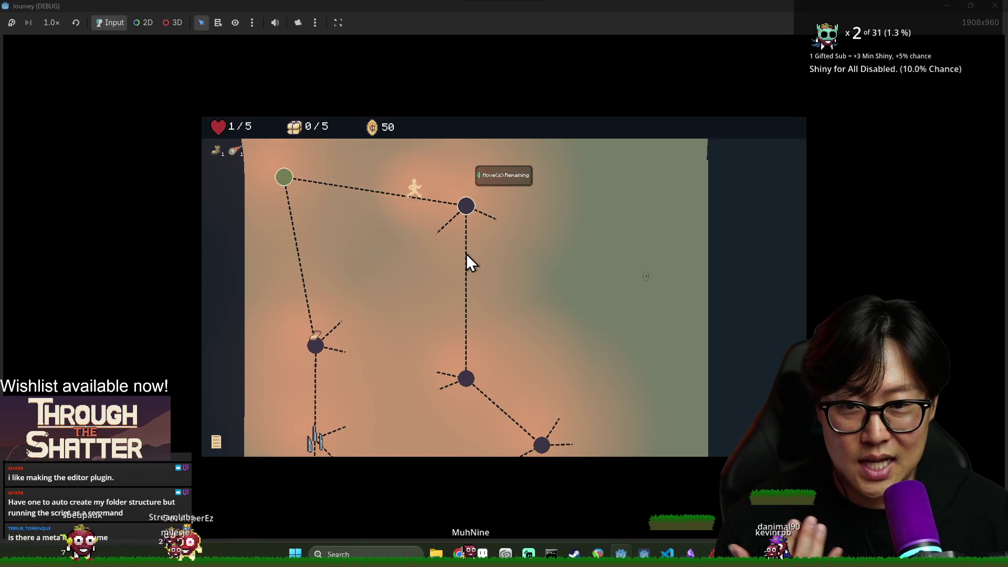
{"action": "left_click", "coordinate": [490, 214]}
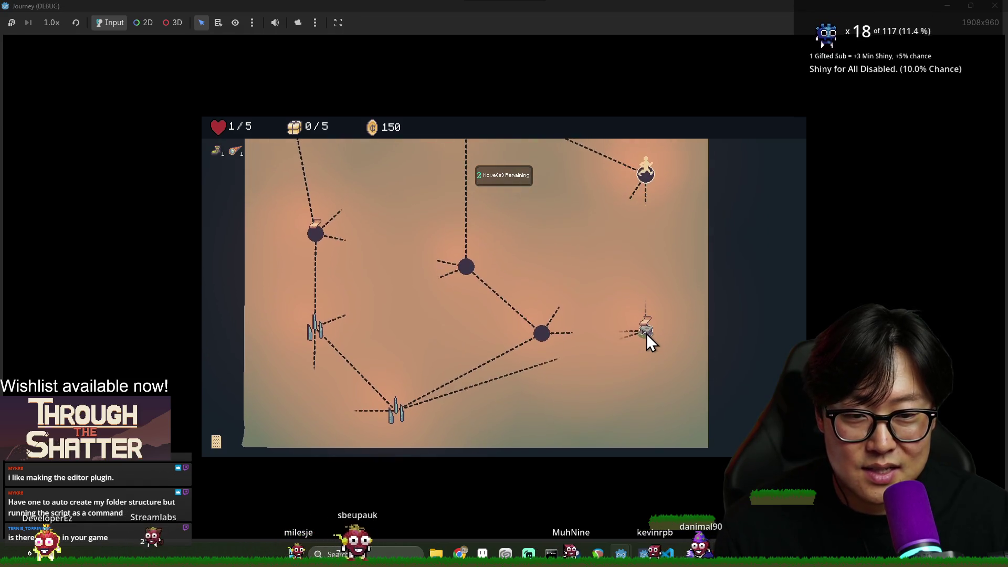
{"action": "left_click", "coordinate": [653, 345]}
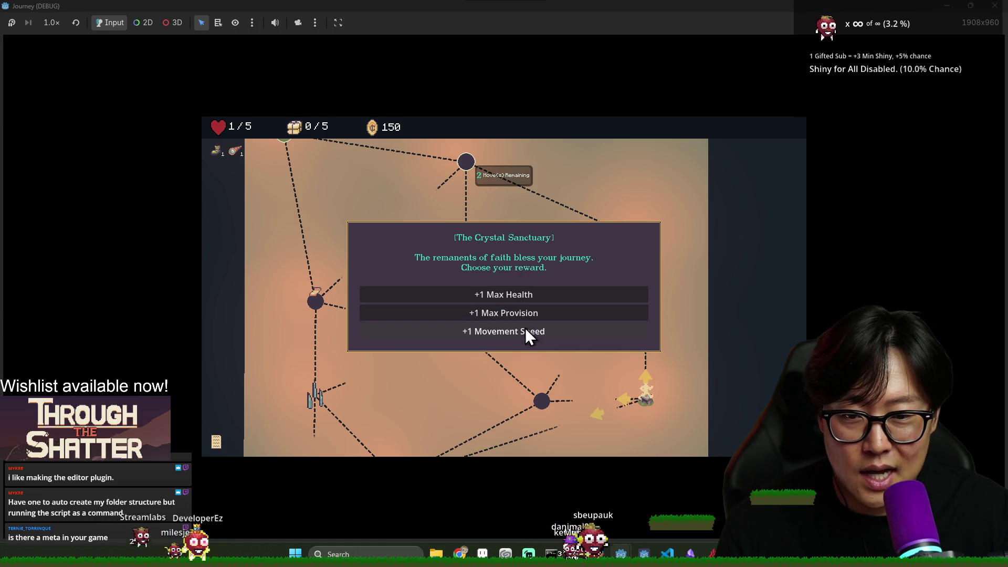
{"action": "left_click", "coordinate": [506, 317]}
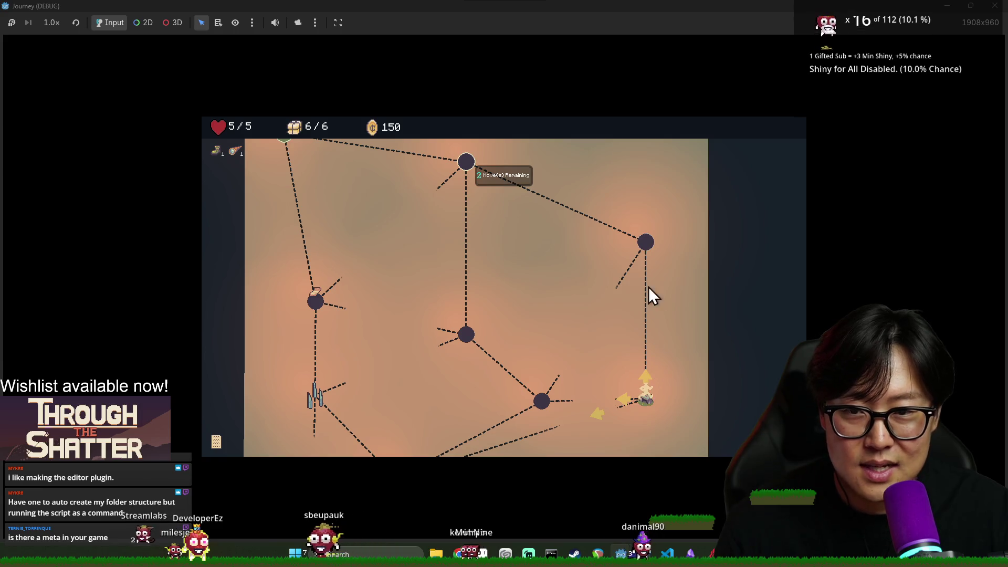
{"action": "key", "text": "Up"}
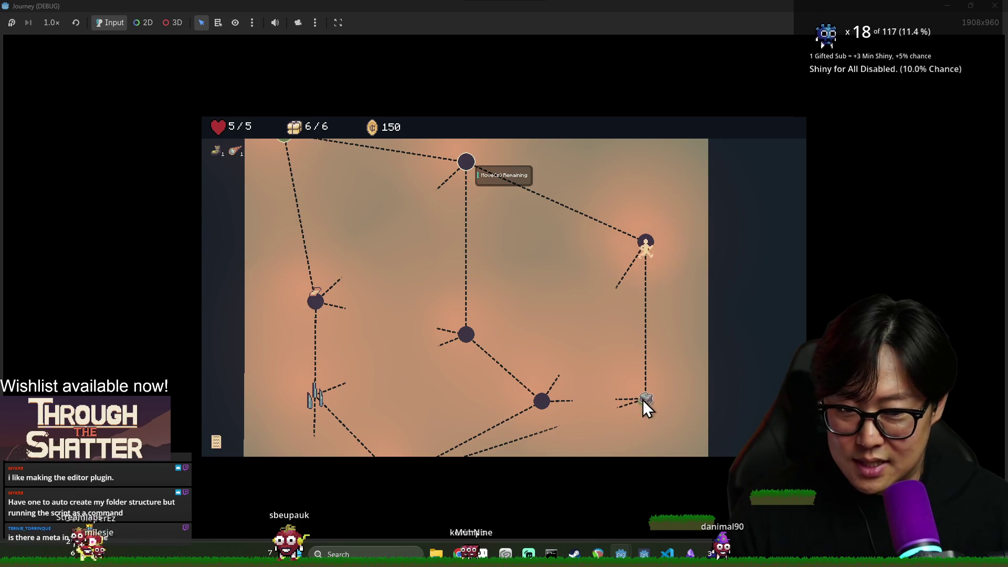
{"action": "key", "text": "Left"}
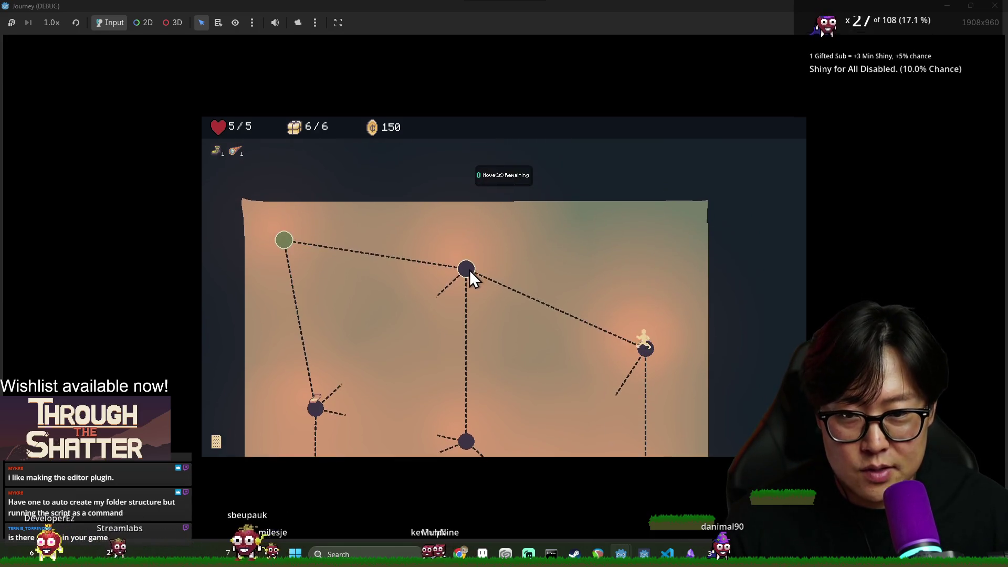
Step: Travel to the house node on the world map to open the void-fungi greenhouse event
{"action": "scroll", "coordinate": [633, 422], "scroll_direction": "down", "scroll_amount": 2}
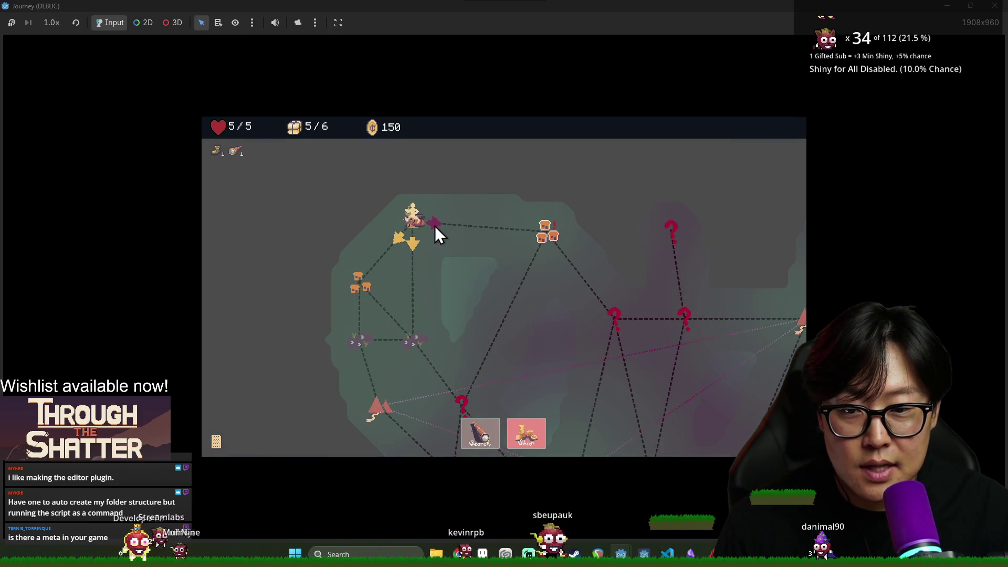
{"action": "left_click", "coordinate": [545, 232]}
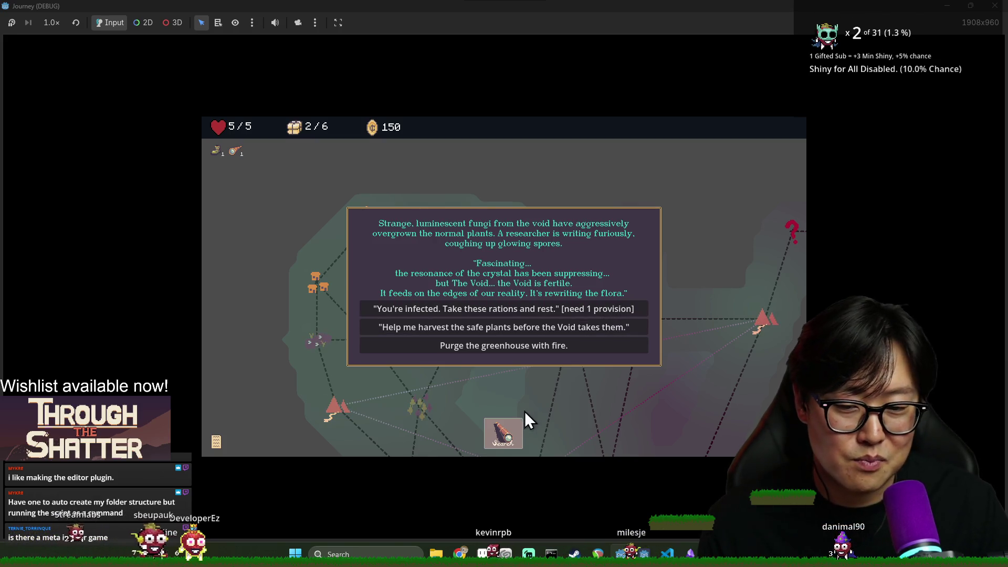
{"action": "mouse_move", "coordinate": [231, 154]}
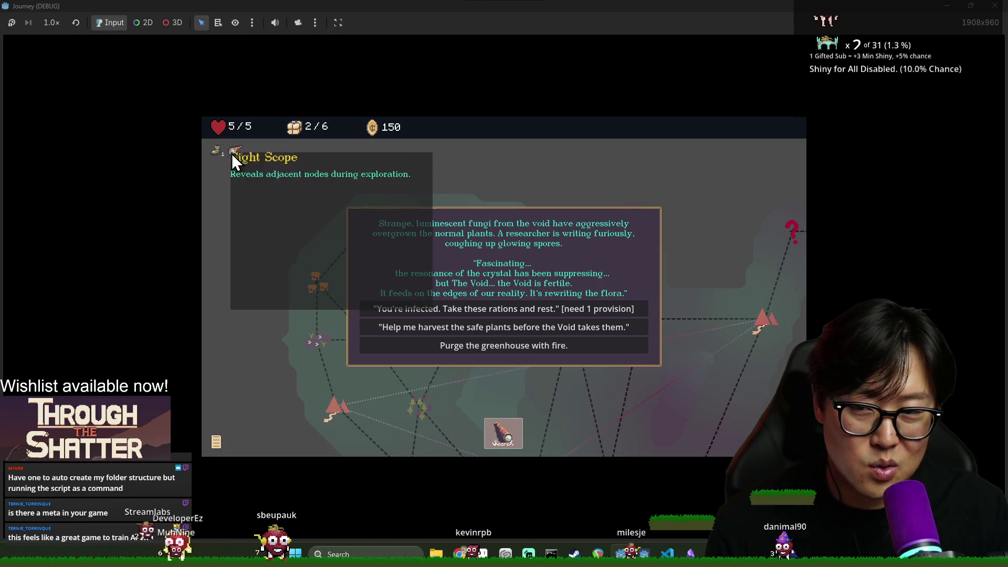
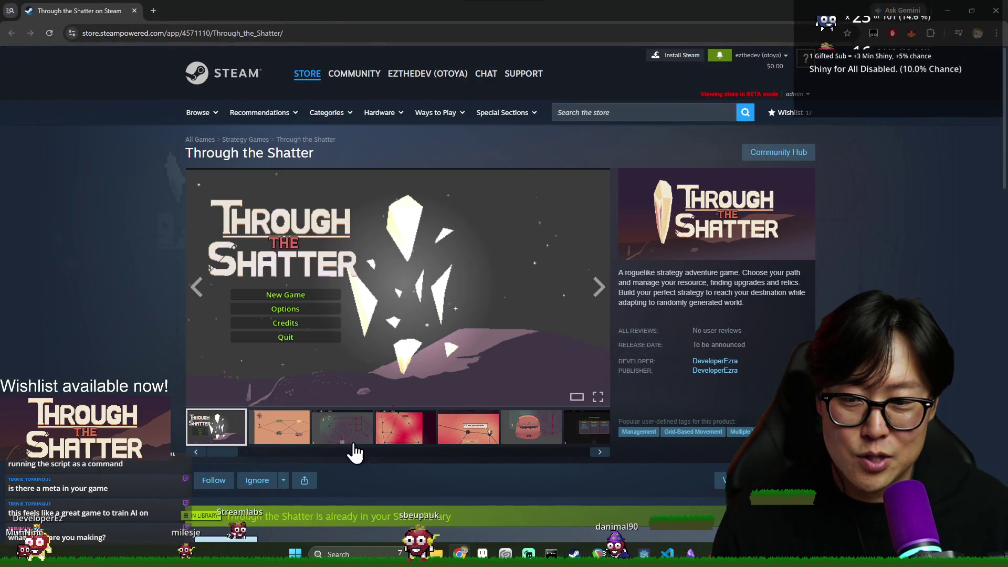
Step: Browse two more store screenshots, scroll the Through the Shatter page, then close Chrome
{"action": "left_click", "coordinate": [336, 439]}
{"action": "left_click", "coordinate": [467, 441]}
{"action": "scroll", "coordinate": [450, 399], "scroll_direction": "down", "scroll_amount": 8}
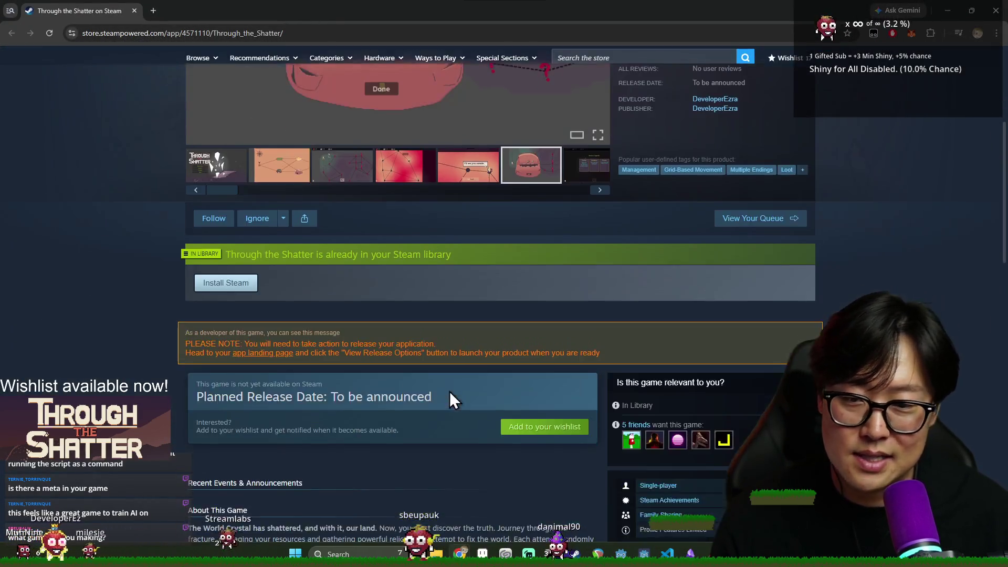
{"action": "scroll", "coordinate": [415, 378], "scroll_direction": "down", "scroll_amount": 10}
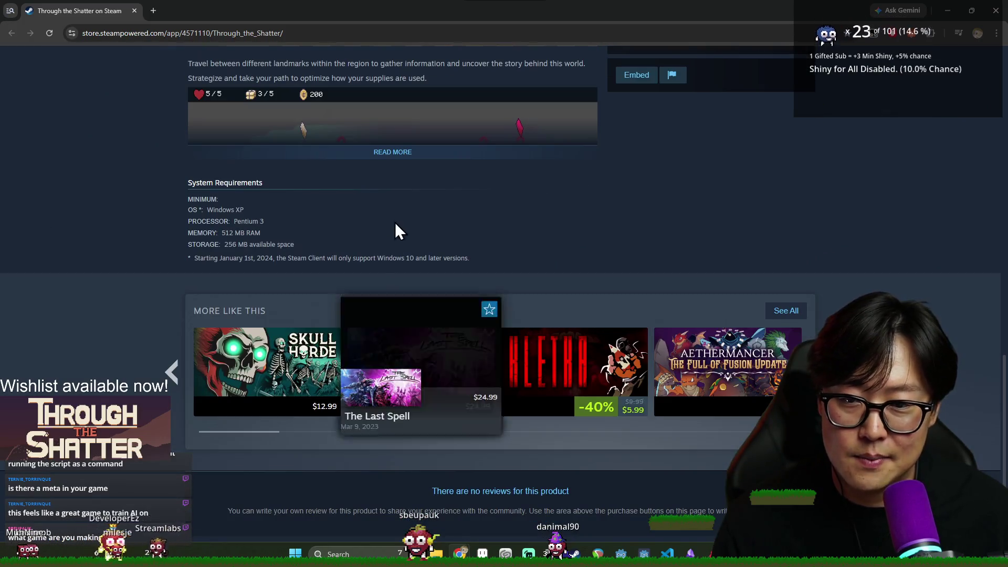
{"action": "scroll", "coordinate": [482, 241], "scroll_direction": "up", "scroll_amount": 15}
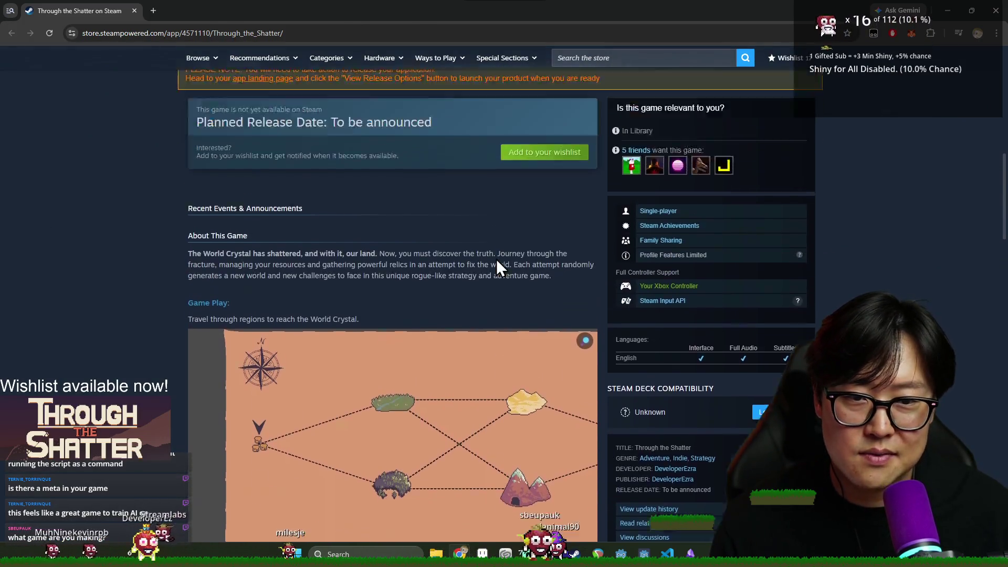
{"action": "scroll", "coordinate": [497, 259], "scroll_direction": "up", "scroll_amount": 1}
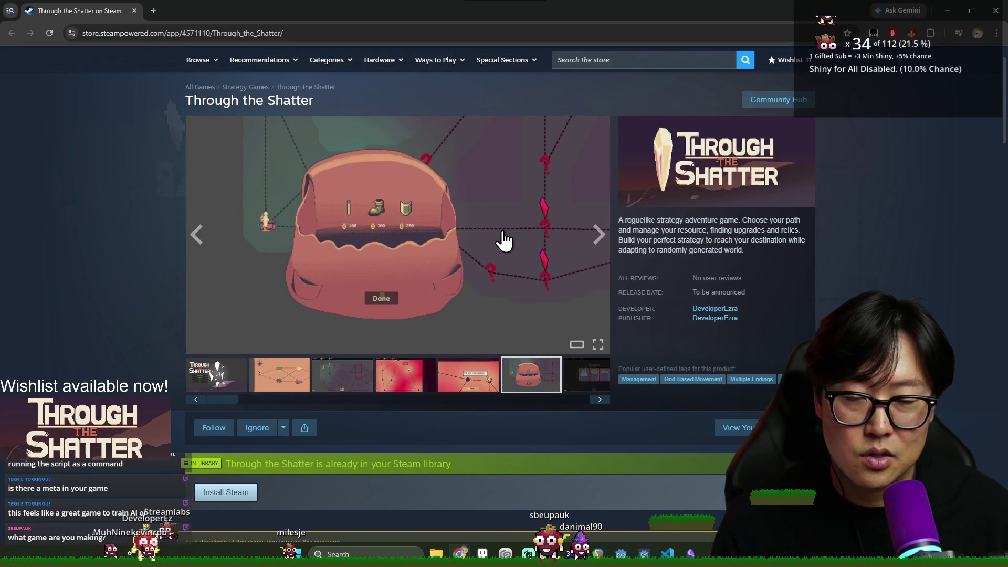
{"action": "scroll", "coordinate": [631, 179], "scroll_direction": "down", "scroll_amount": 4}
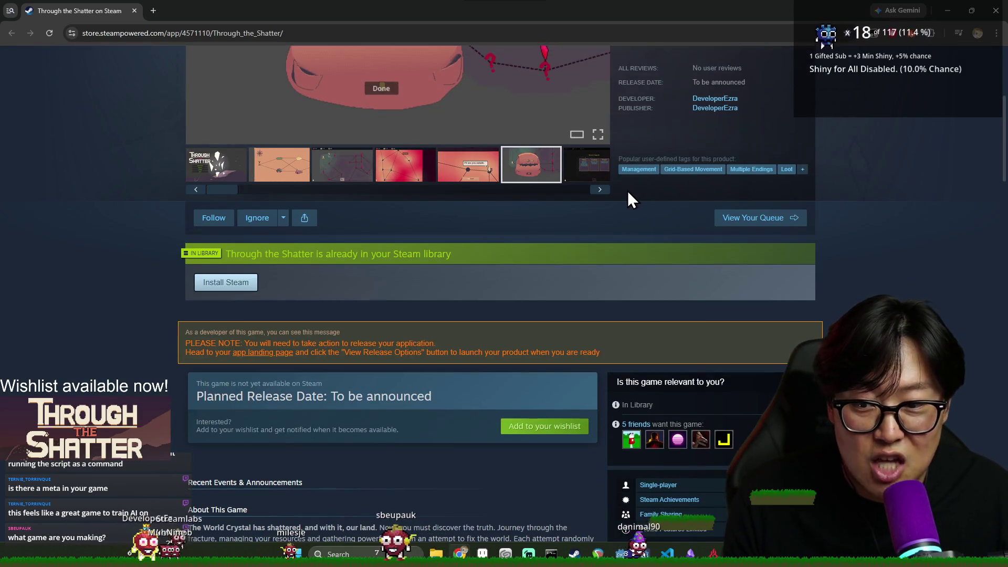
{"action": "left_click", "coordinate": [993, 10]}
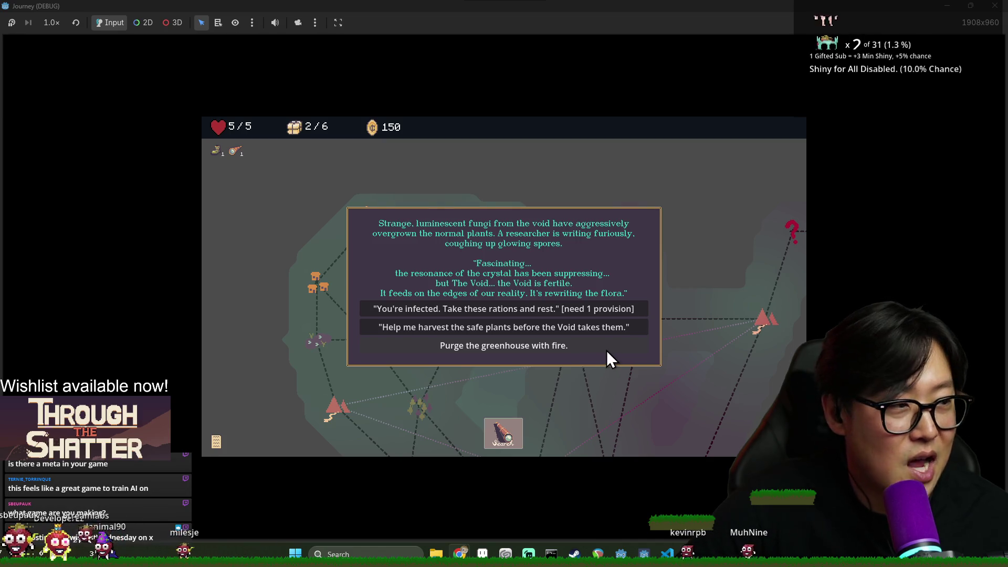
Step: Purge the fungi greenhouse with fire for +2 health and return to the journey map
{"action": "left_click", "coordinate": [573, 346]}
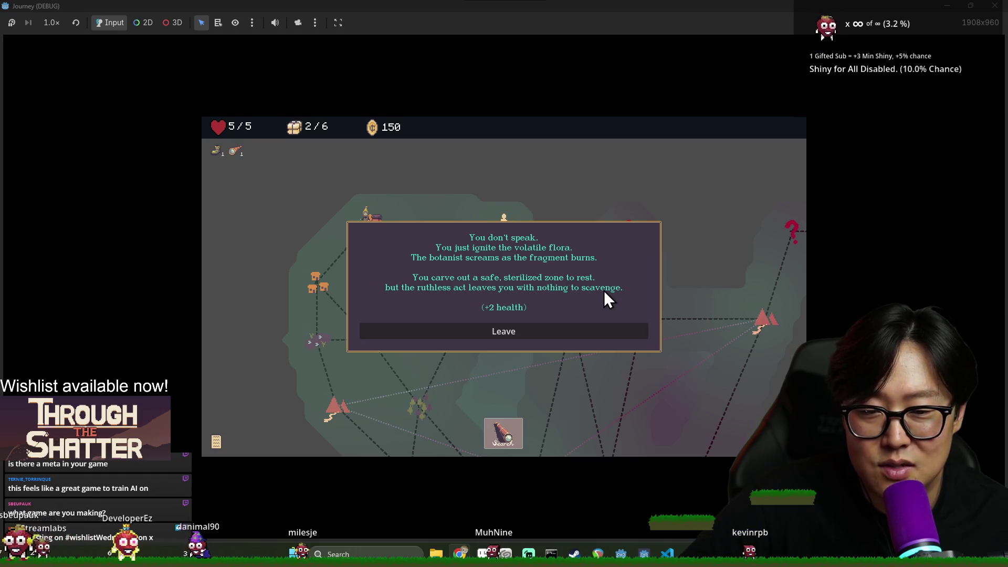
{"action": "left_click", "coordinate": [528, 338]}
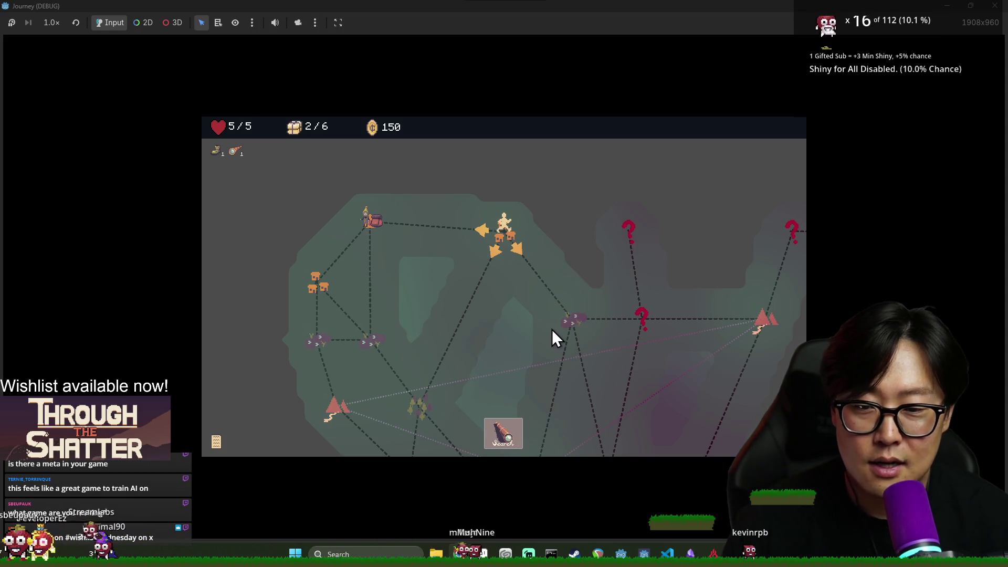
Step: Travel right across three connected map nodes, ending in a battle at 2/5 health
{"action": "scroll", "coordinate": [553, 329], "scroll_direction": "down", "scroll_amount": 3}
{"action": "scroll", "coordinate": [555, 326], "scroll_direction": "up", "scroll_amount": 2}
{"action": "scroll", "coordinate": [659, 327], "scroll_direction": "right", "scroll_amount": 5}
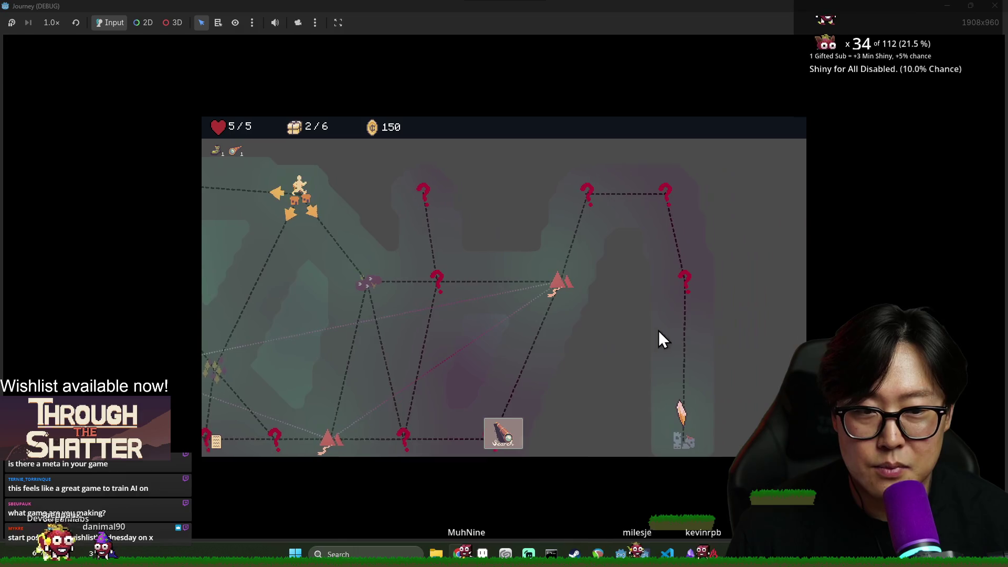
{"action": "scroll", "coordinate": [633, 368], "scroll_direction": "down", "scroll_amount": 2}
{"action": "scroll", "coordinate": [527, 282], "scroll_direction": "left", "scroll_amount": 4}
{"action": "scroll", "coordinate": [527, 281], "scroll_direction": "left", "scroll_amount": 1}
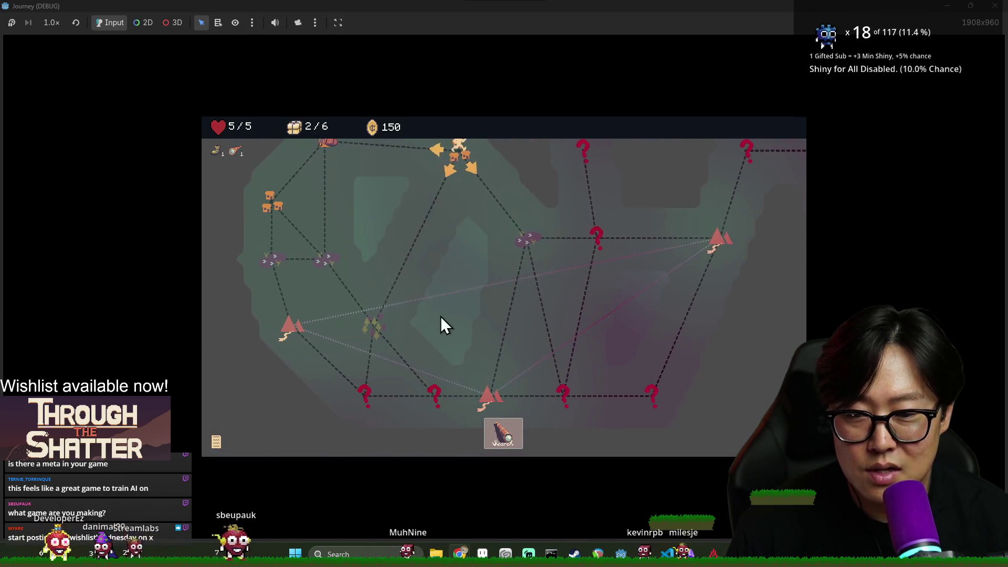
{"action": "left_click", "coordinate": [529, 243]}
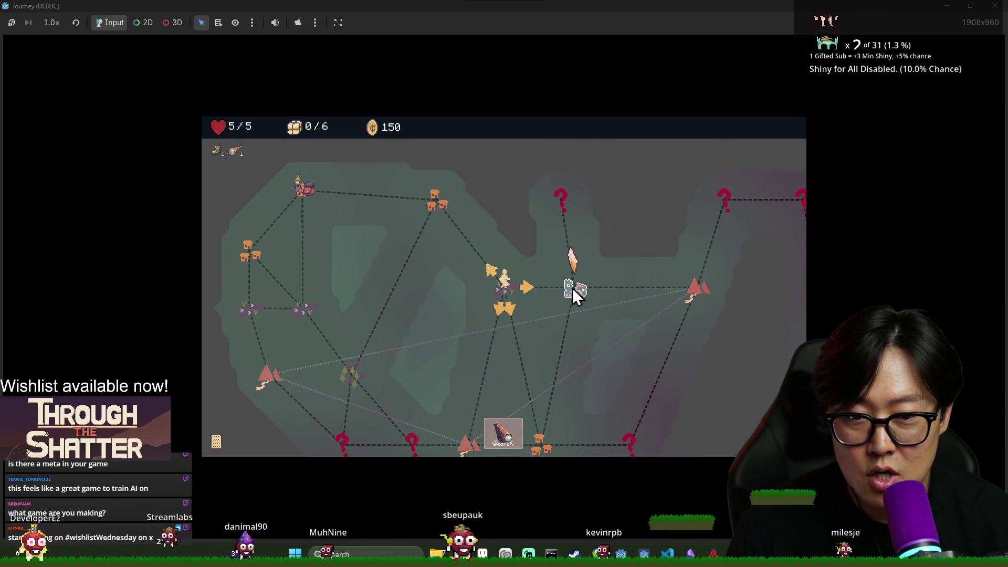
{"action": "left_click", "coordinate": [574, 290]}
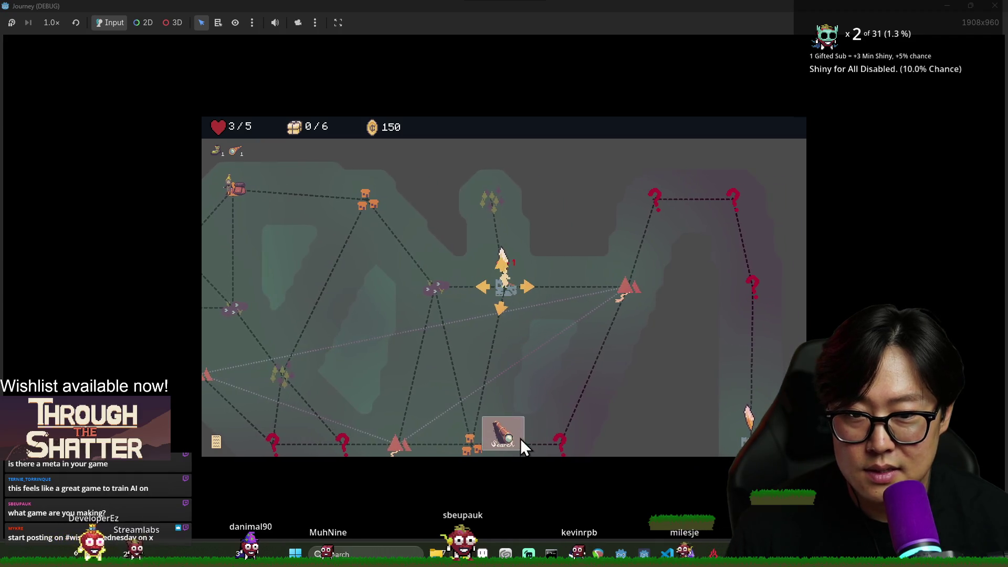
{"action": "left_click", "coordinate": [520, 439]}
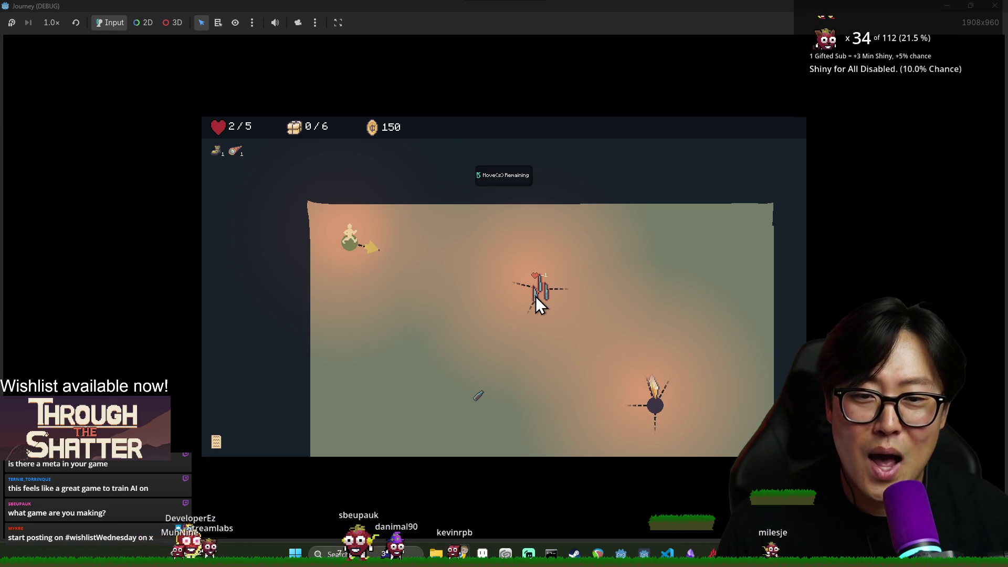
Step: Move on to the adjacent enemy node's battle: three enemies, 5 moves remaining
{"action": "mouse_move", "coordinate": [539, 291]}
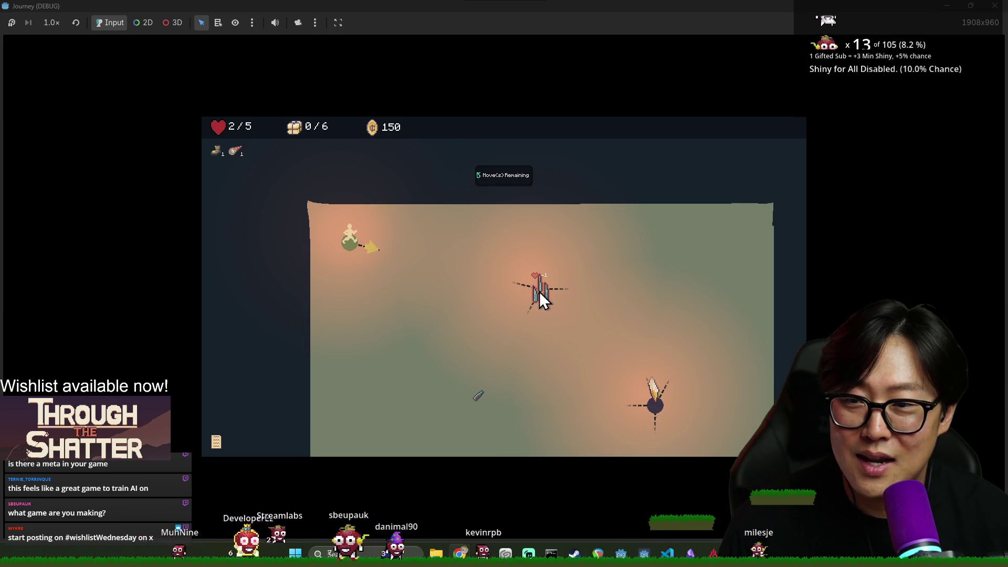